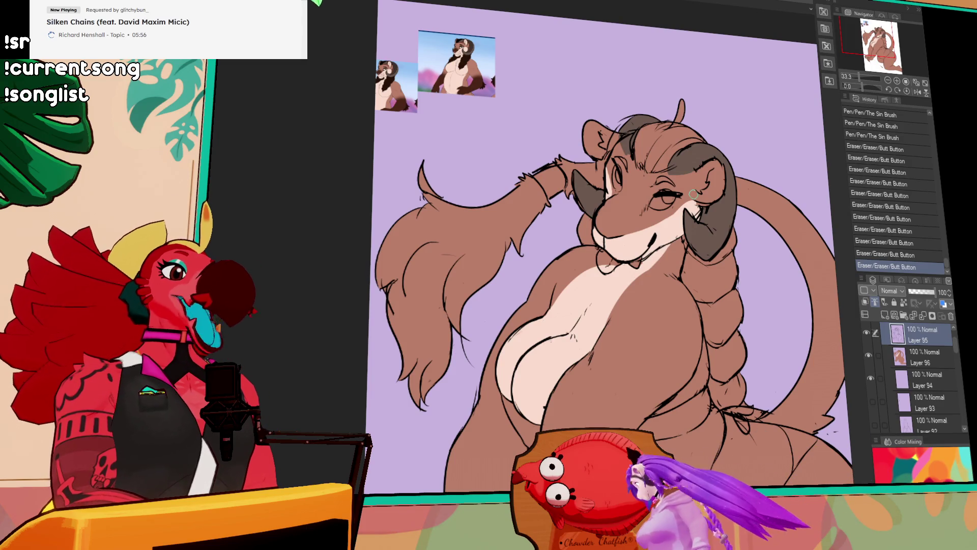
Add short touch-up strokes around the chin and chest on Layer 96, comparing with undo/redo
{"action": "left_click_drag", "start_coordinate": [653, 239], "coordinate": [655, 225]}
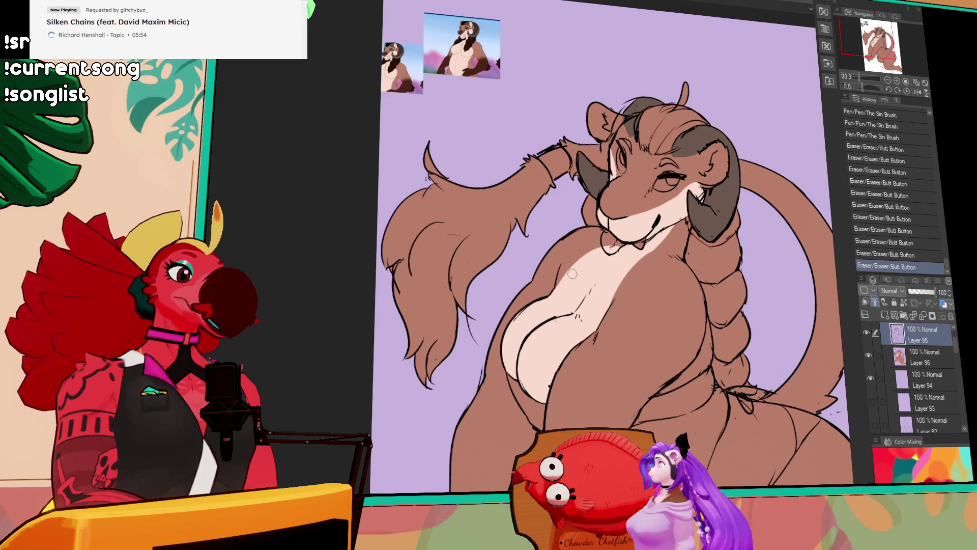
{"action": "left_click_drag", "start_coordinate": [582, 254], "coordinate": [605, 244]}
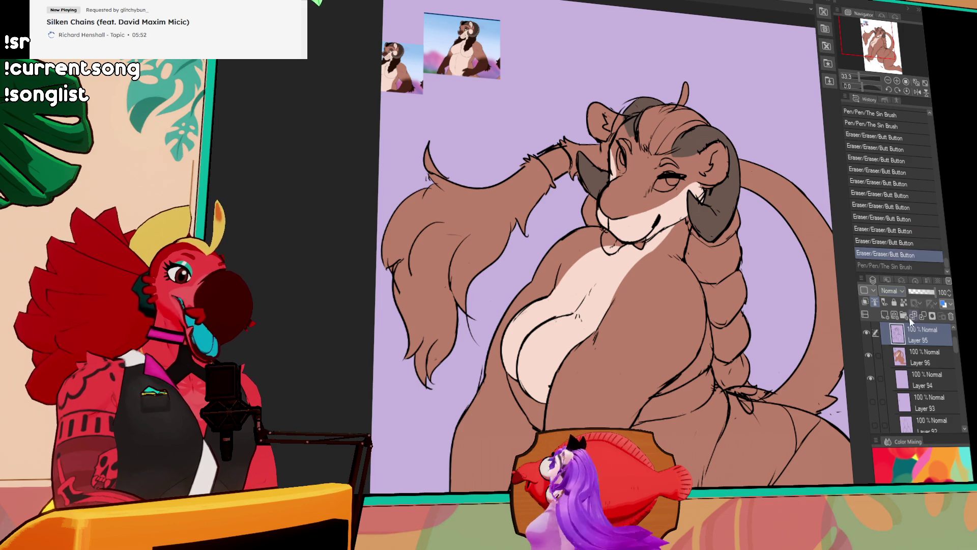
{"action": "key", "text": "alt+bracketleft"}
{"action": "key", "text": "ctrl+y"}
{"action": "key", "text": "ctrl+z"}
{"action": "key", "text": "ctrl+y"}
{"action": "left_click", "coordinate": [617, 248]}
{"action": "left_click_drag", "start_coordinate": [633, 241], "coordinate": [641, 251]}
{"action": "left_click", "coordinate": [613, 309]}
{"action": "key", "text": "ctrl+z"}
{"action": "key", "text": "ctrl+y"}
{"action": "key", "text": "ctrl+z"}
{"action": "key", "text": "ctrl+y"}
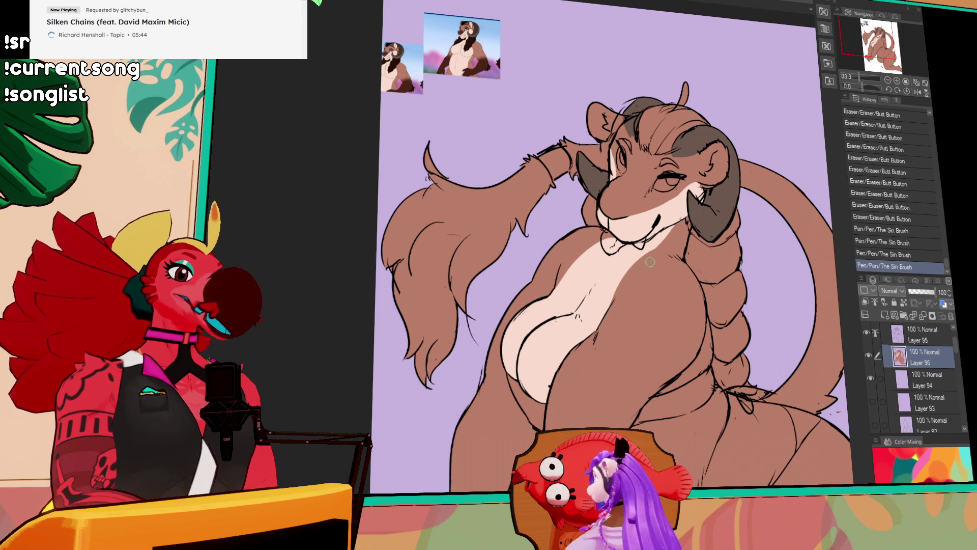
{"action": "mouse_move", "coordinate": [653, 259]}
{"action": "left_mouse_down"}
{"action": "mouse_move", "coordinate": [664, 240]}
{"action": "mouse_move", "coordinate": [639, 269]}
{"action": "left_mouse_up"}
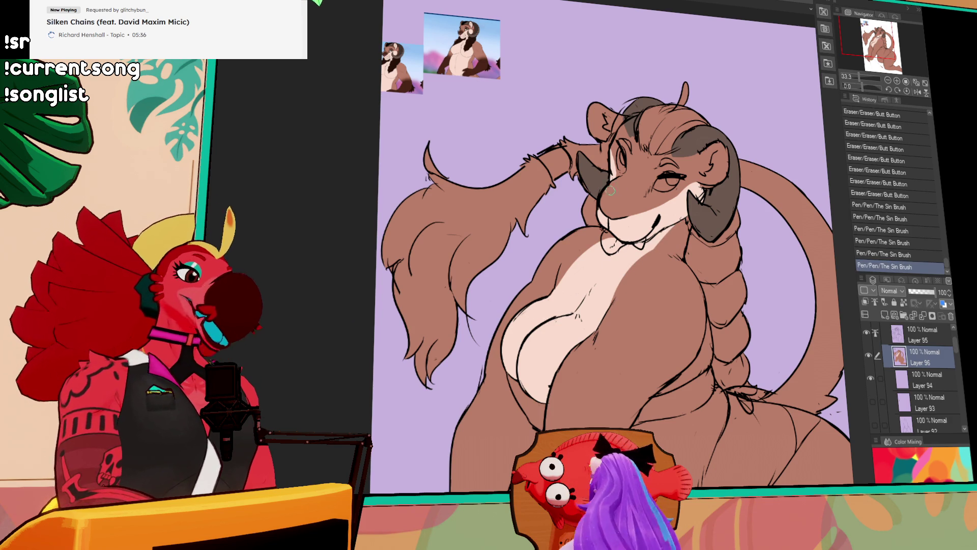
Redraw the small collar strokes, retrying until they sit right
{"action": "key", "text": "ctrl+z"}
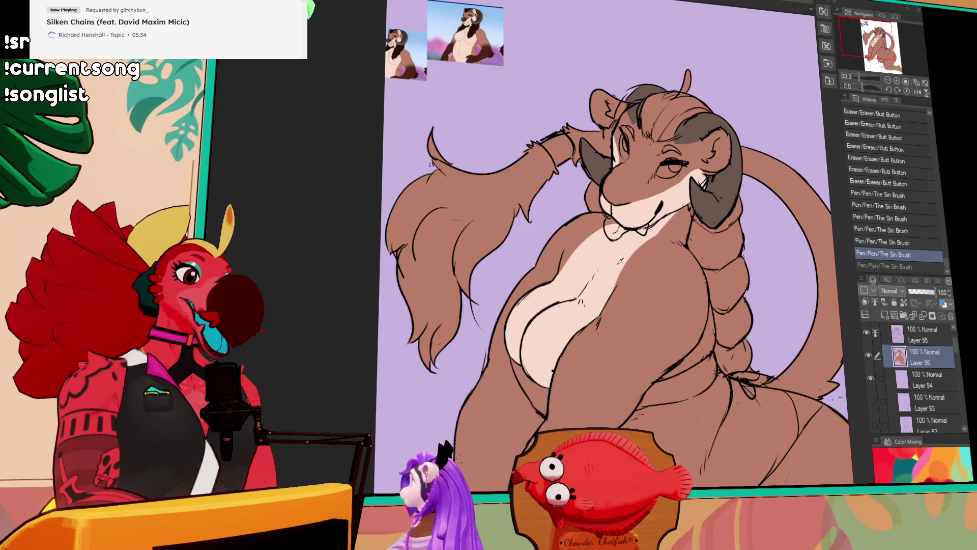
{"action": "left_click_drag", "start_coordinate": [667, 222], "coordinate": [664, 238]}
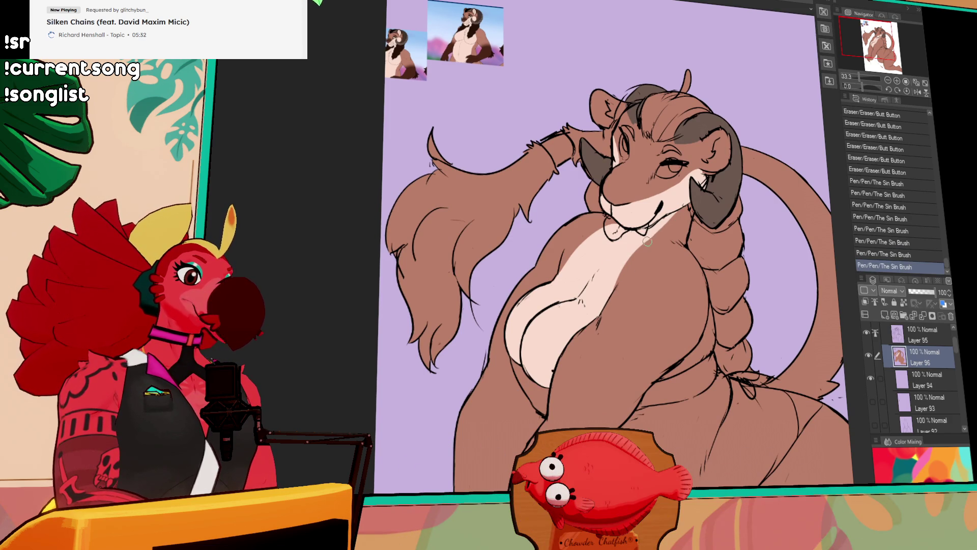
{"action": "key", "text": "ctrl+z"}
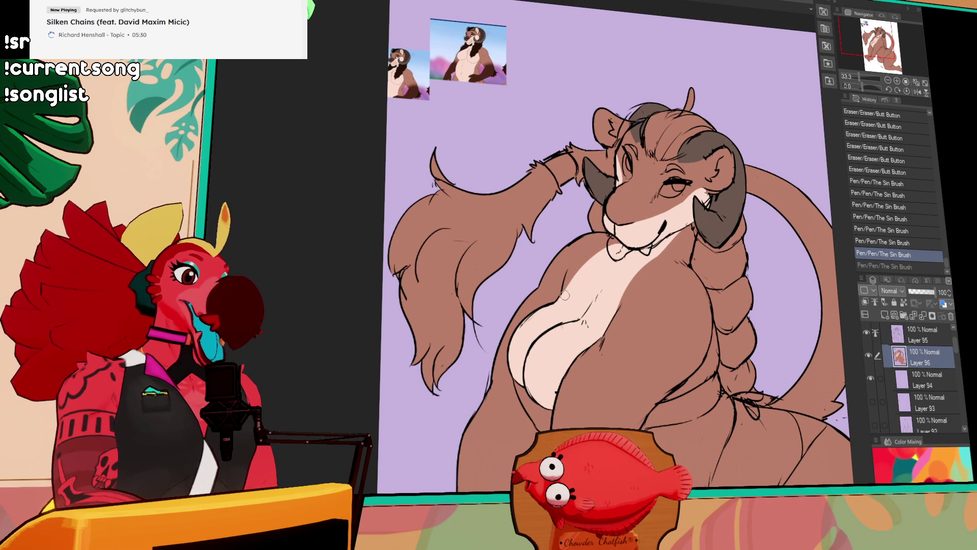
{"action": "mouse_move", "coordinate": [625, 235]}
{"action": "left_mouse_down"}
{"action": "mouse_move", "coordinate": [632, 241]}
{"action": "mouse_move", "coordinate": [613, 254]}
{"action": "mouse_move", "coordinate": [619, 245]}
{"action": "left_mouse_up"}
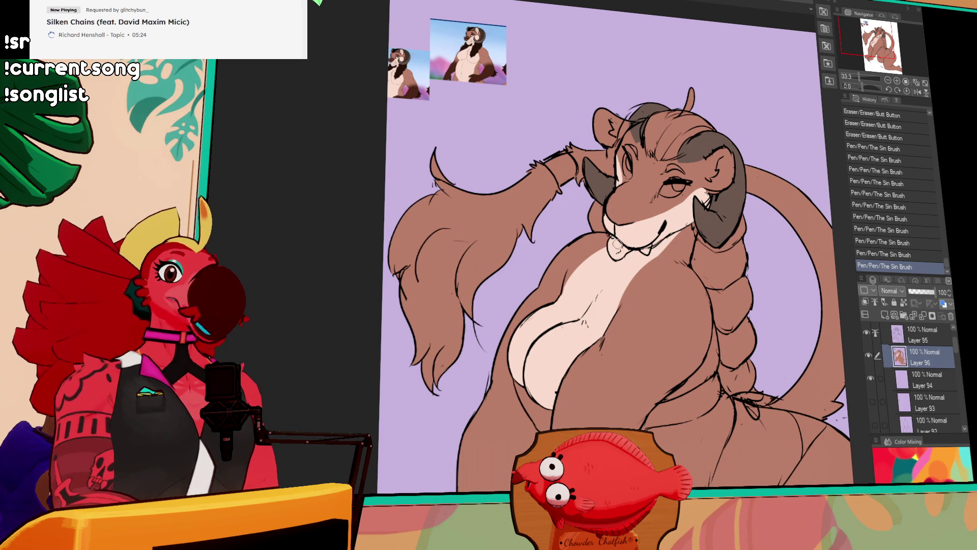
{"action": "scroll", "coordinate": [650, 230], "scroll_direction": "up", "scroll_amount": 1}
{"action": "mouse_move", "coordinate": [639, 244]}
{"action": "left_mouse_down"}
{"action": "mouse_move", "coordinate": [653, 243]}
{"action": "mouse_move", "coordinate": [644, 247]}
{"action": "left_mouse_up"}
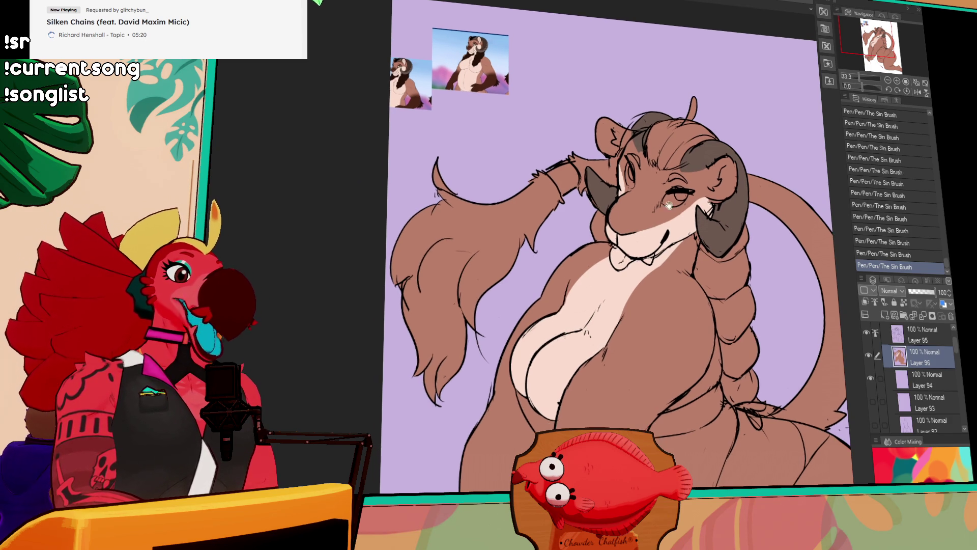
{"action": "scroll", "coordinate": [633, 239], "scroll_direction": "up", "scroll_amount": 1}
Erase stray lines near the hair and ear on Layer 95
{"action": "key", "text": "alt+]"}
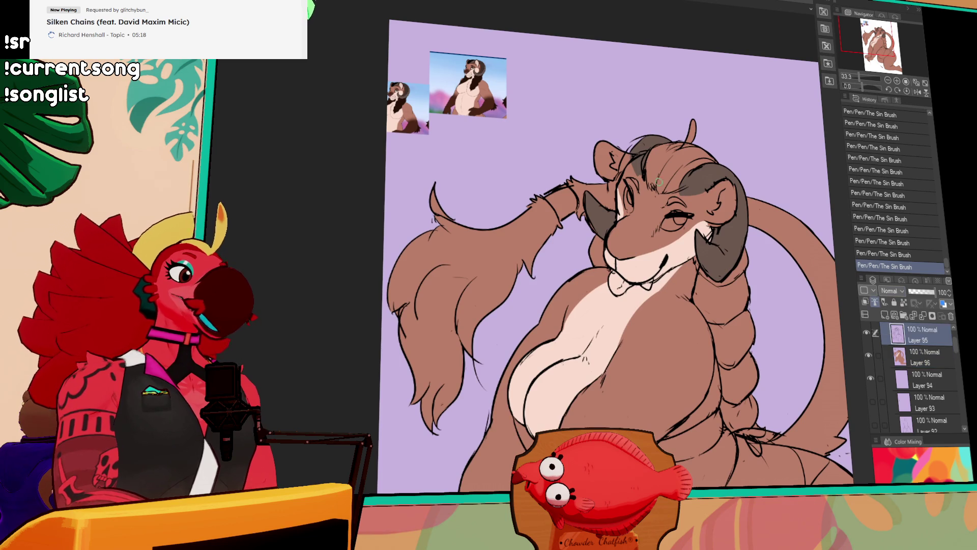
{"action": "left_click_drag", "start_coordinate": [633, 154], "coordinate": [635, 156]}
{"action": "left_click_drag", "start_coordinate": [635, 153], "coordinate": [649, 151]}
Back on Layer 96, try a short stroke on the lower body
{"action": "left_click", "coordinate": [911, 361]}
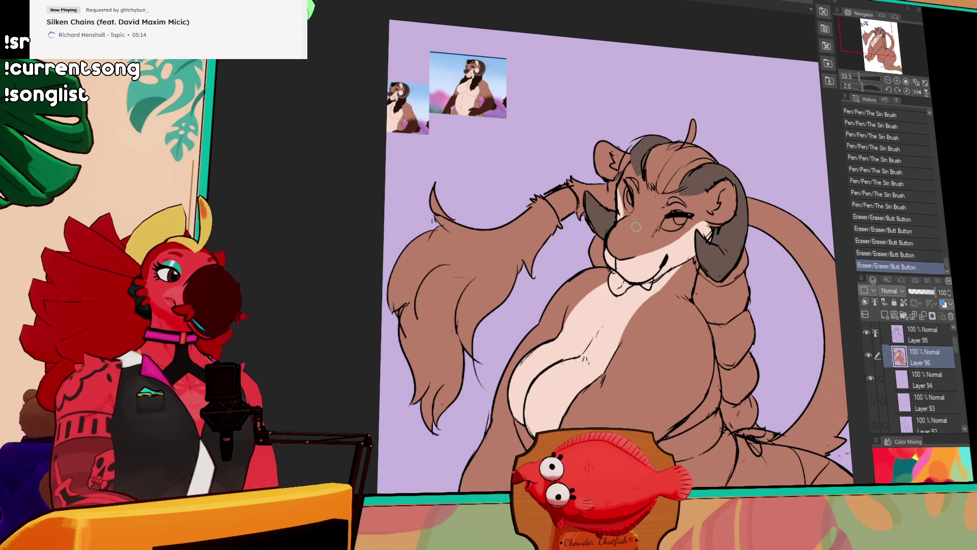
{"action": "scroll", "coordinate": [635, 224], "scroll_direction": "down", "scroll_amount": 3}
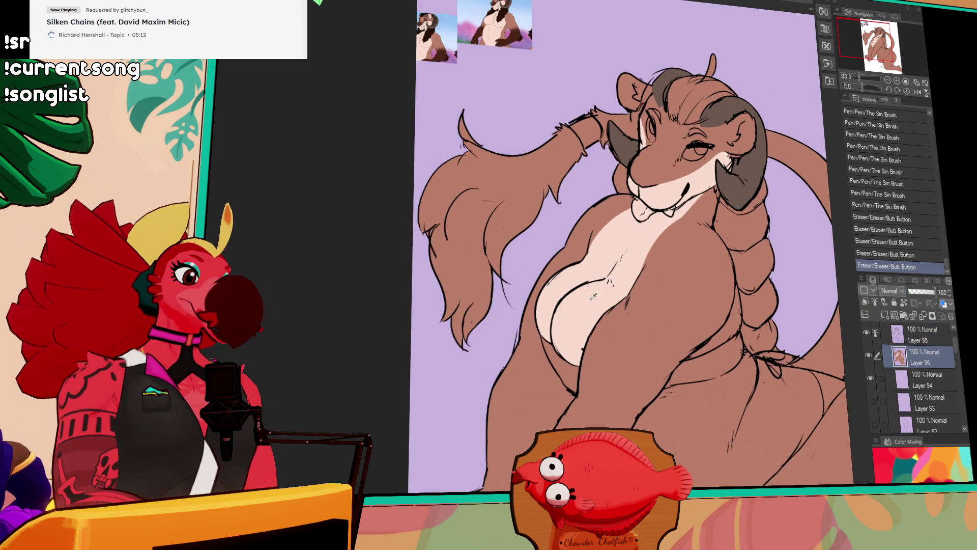
{"action": "scroll", "coordinate": [635, 244], "scroll_direction": "down", "scroll_amount": 3}
{"action": "left_click_drag", "start_coordinate": [670, 274], "coordinate": [688, 308]}
Draw a light belly-edge line down to the hip and fill the enclosed belly with cream
{"action": "key", "text": "ctrl+z"}
{"action": "key", "text": "ctrl+z"}
{"action": "left_click_drag", "start_coordinate": [670, 246], "coordinate": [705, 325]}
{"action": "left_click_drag", "start_coordinate": [708, 319], "coordinate": [746, 367]}
{"action": "key", "text": "ctrl+z"}
{"action": "key", "text": "ctrl+z"}
{"action": "key", "text": "ctrl+z"}
{"action": "mouse_move", "coordinate": [705, 321]}
{"action": "left_mouse_down"}
{"action": "mouse_move", "coordinate": [747, 370]}
{"action": "mouse_move", "coordinate": [727, 332]}
{"action": "left_mouse_up"}
{"action": "key", "text": "g"}
{"action": "left_click", "coordinate": [729, 349]}
{"action": "left_click", "coordinate": [741, 339]}
Touch up the cream belly edge and hip with small pen strokes and dabs
{"action": "key", "text": "p"}
{"action": "left_click_drag", "start_coordinate": [688, 284], "coordinate": [685, 270]}
{"action": "left_click_drag", "start_coordinate": [700, 311], "coordinate": [695, 273]}
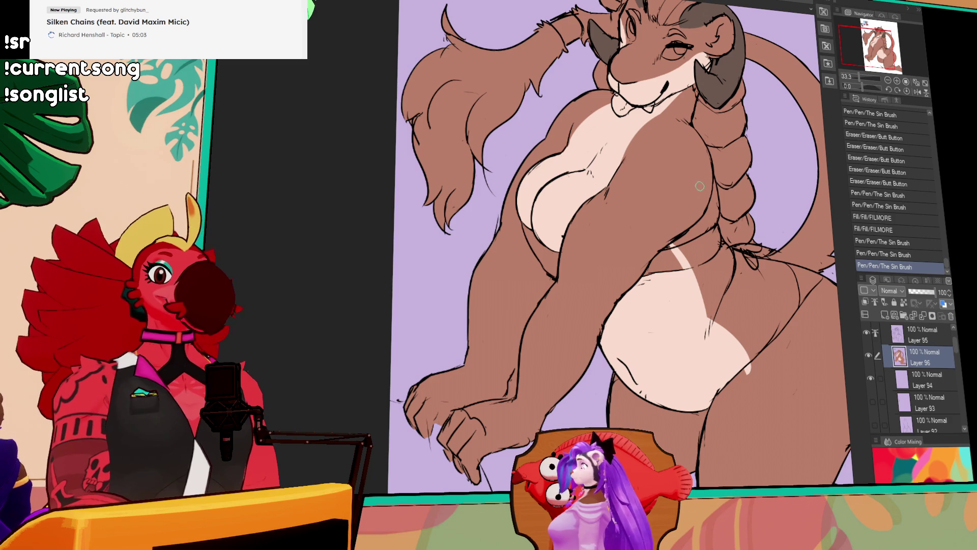
{"action": "left_click_drag", "start_coordinate": [645, 279], "coordinate": [681, 242]}
{"action": "left_click_drag", "start_coordinate": [747, 311], "coordinate": [705, 259]}
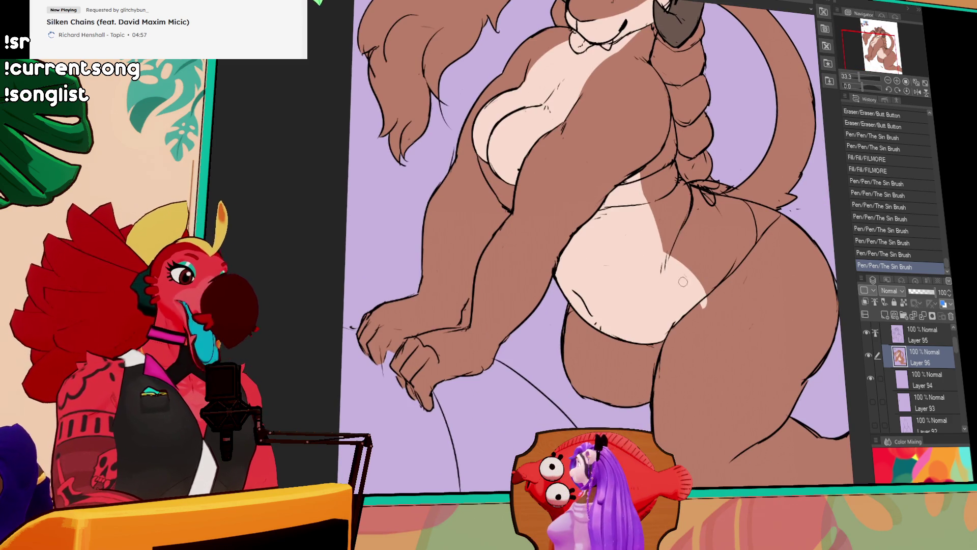
{"action": "left_click_drag", "start_coordinate": [713, 294], "coordinate": [702, 306]}
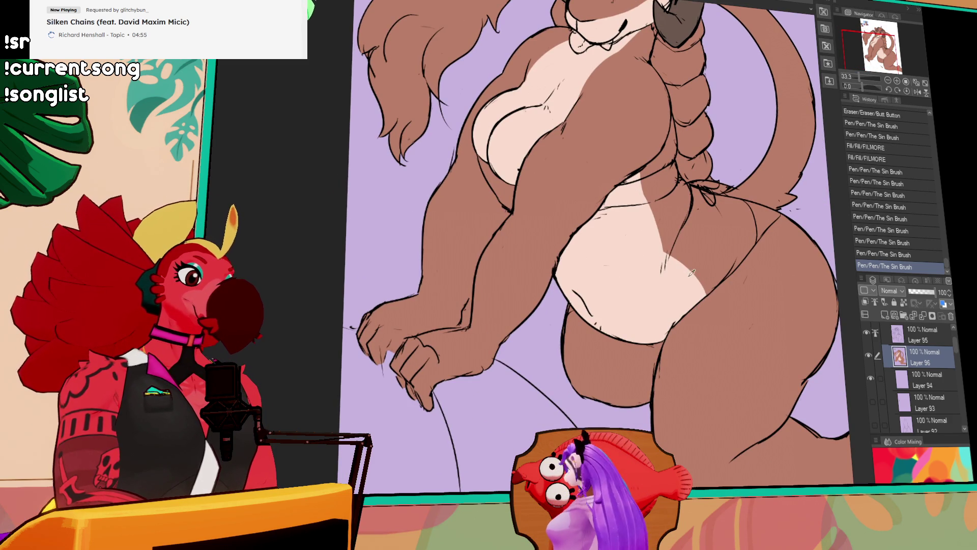
{"action": "scroll", "coordinate": [692, 265], "scroll_direction": "up", "scroll_amount": 5}
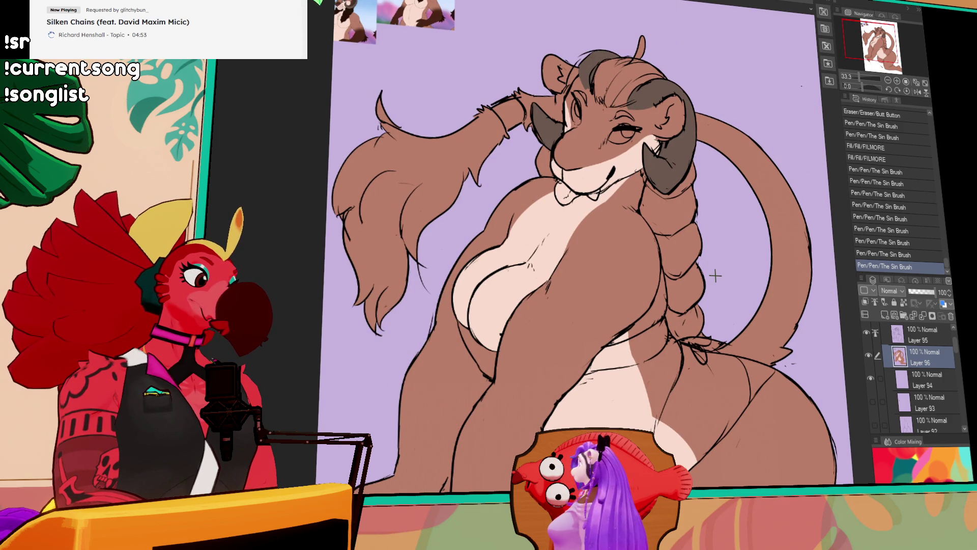
{"action": "scroll", "coordinate": [716, 277], "scroll_direction": "down", "scroll_amount": 3}
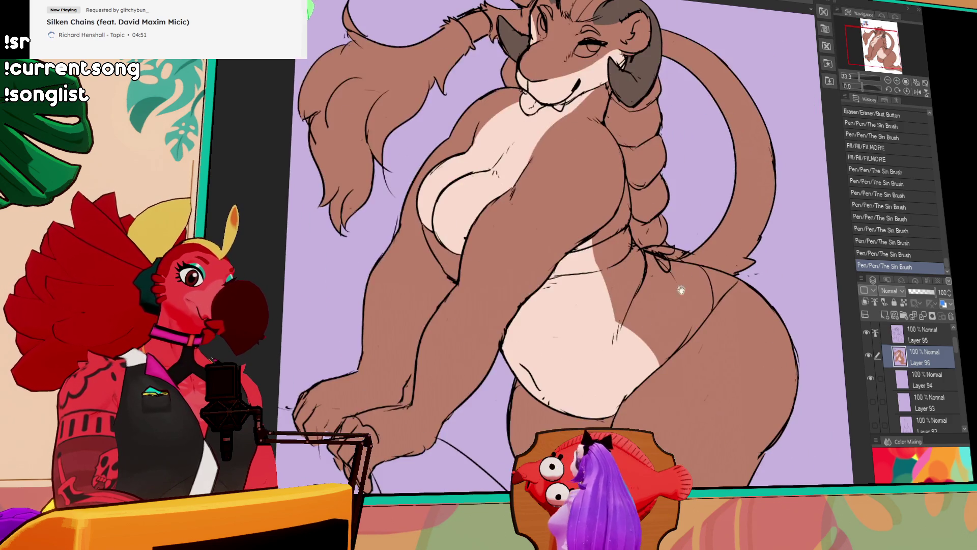
{"action": "left_click", "coordinate": [599, 273]}
{"action": "left_click", "coordinate": [599, 273]}
{"action": "scroll", "coordinate": [702, 255], "scroll_direction": "right", "scroll_amount": 3}
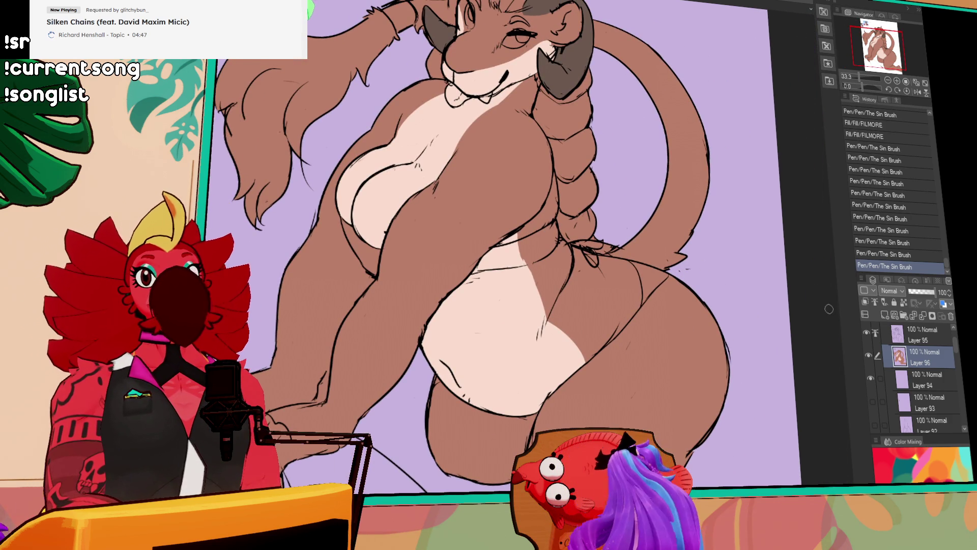
On Layer 95, erase small spots on the line art and touch up the thigh and lower leg outline
{"action": "left_click", "coordinate": [920, 335]}
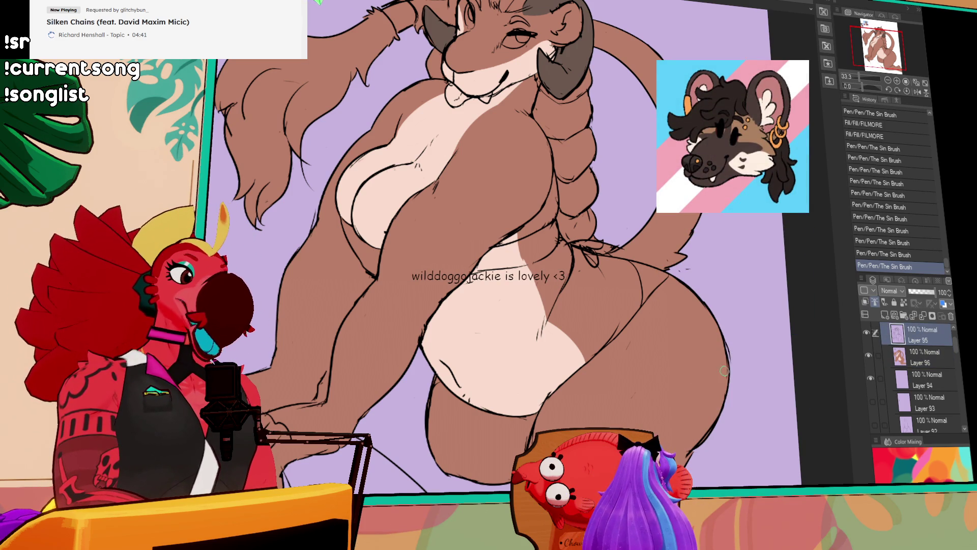
{"action": "left_click", "coordinate": [684, 458]}
{"action": "key", "text": "ctrl+z"}
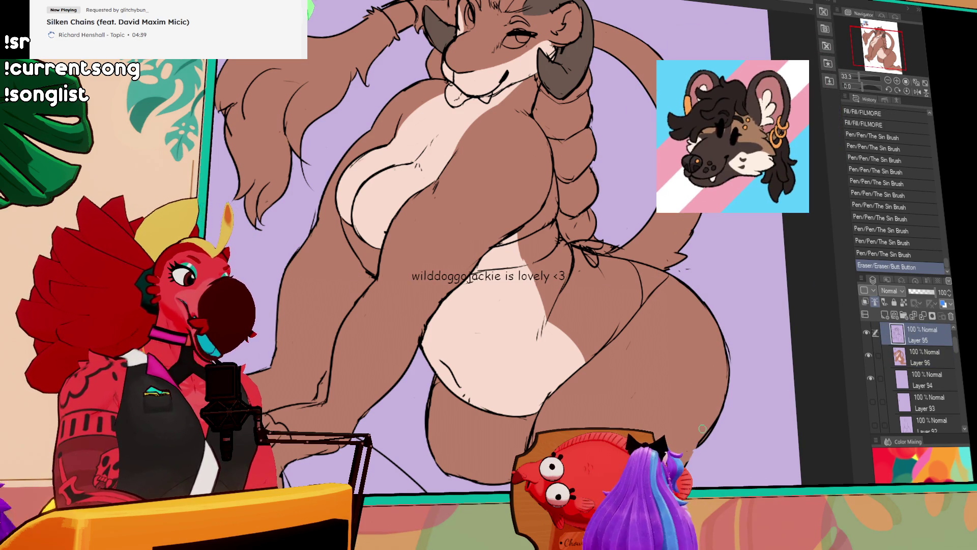
{"action": "left_click", "coordinate": [687, 457]}
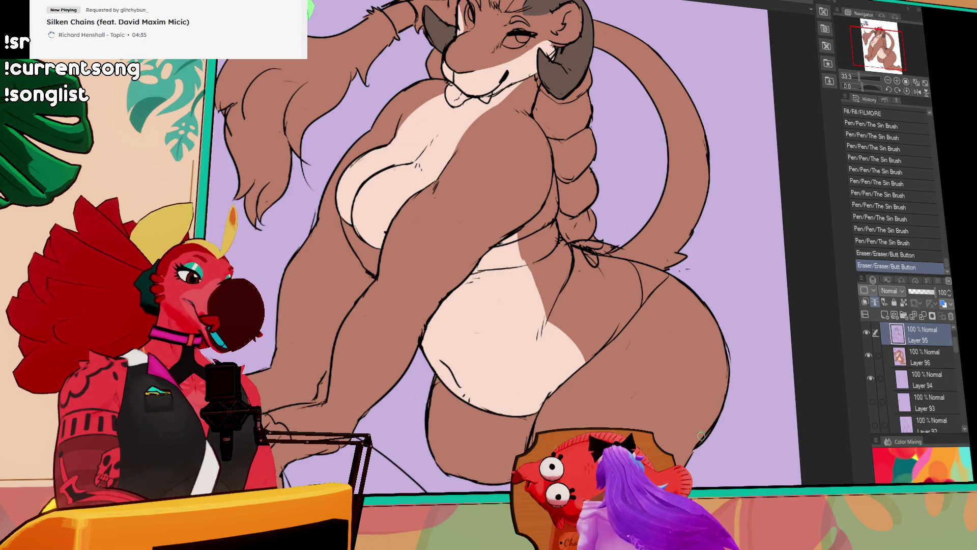
{"action": "left_click_drag", "start_coordinate": [691, 447], "coordinate": [682, 456]}
{"action": "left_click_drag", "start_coordinate": [681, 456], "coordinate": [675, 454]}
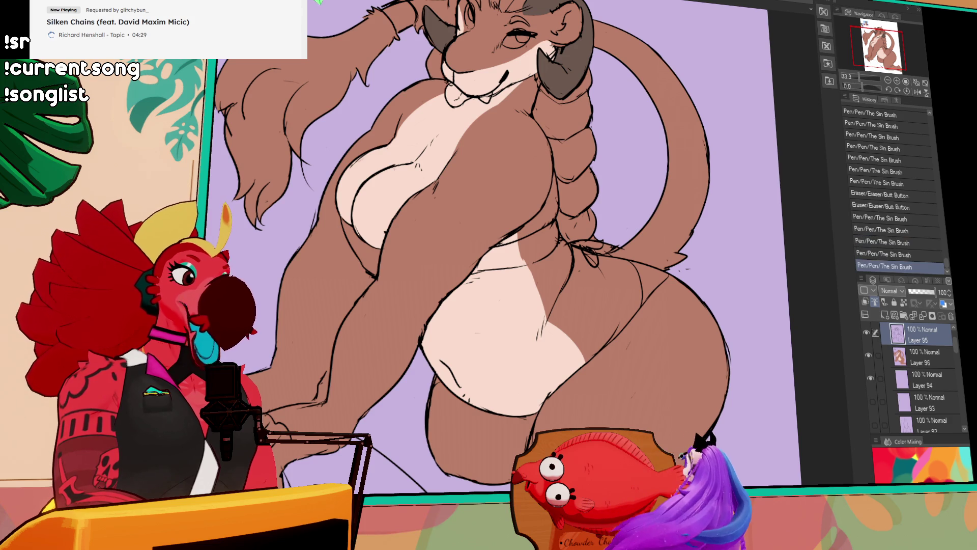
Redraw the thigh outline, retrying the stroke several times until it extends down the leg
{"action": "key", "text": "ctrl+z"}
{"action": "left_click_drag", "start_coordinate": [719, 334], "coordinate": [724, 342]}
{"action": "left_click_drag", "start_coordinate": [727, 387], "coordinate": [723, 335]}
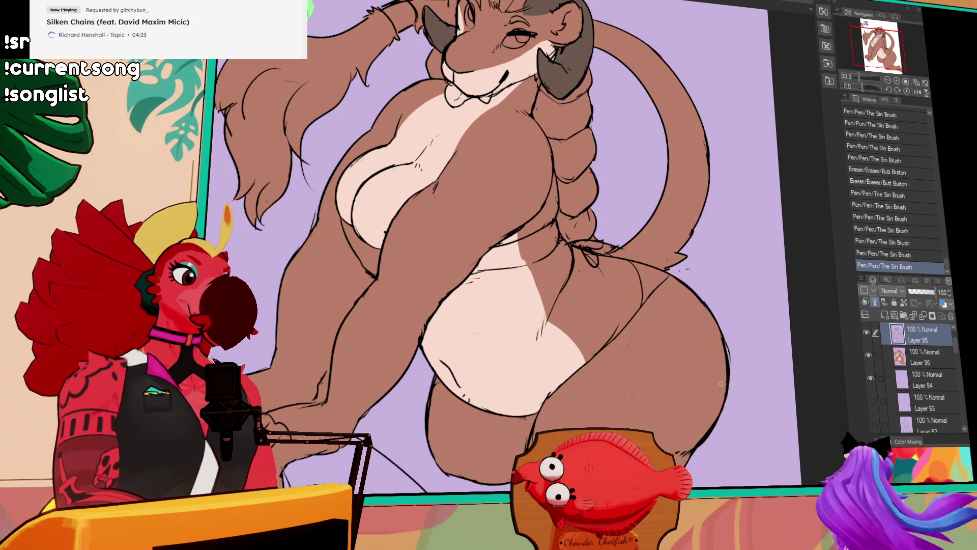
{"action": "left_click_drag", "start_coordinate": [721, 394], "coordinate": [723, 341]}
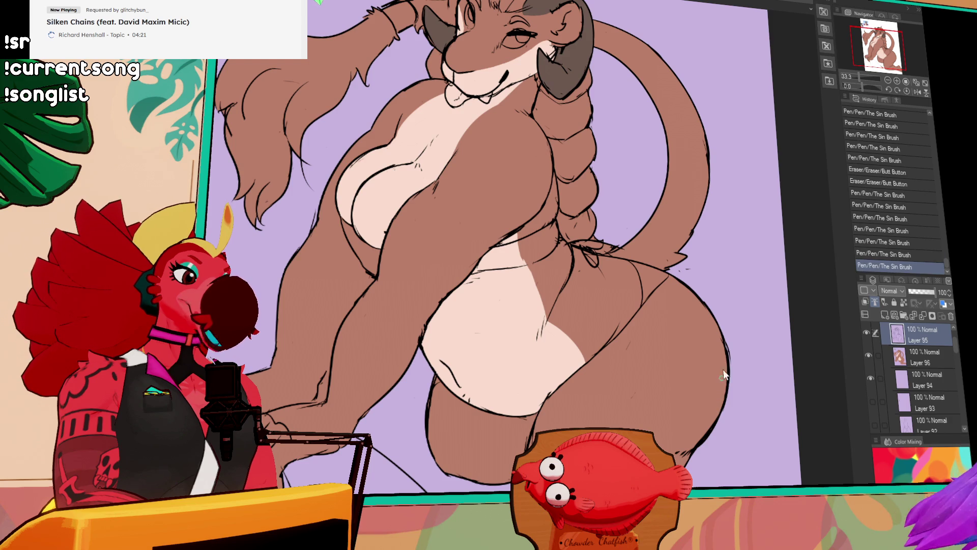
{"action": "key", "text": "ctrl+z"}
{"action": "left_click_drag", "start_coordinate": [727, 400], "coordinate": [723, 339]}
{"action": "key", "text": "ctrl+z"}
{"action": "left_click_drag", "start_coordinate": [725, 412], "coordinate": [722, 359]}
{"action": "key", "text": "ctrl+z"}
{"action": "left_click_drag", "start_coordinate": [726, 393], "coordinate": [724, 338]}
{"action": "key", "text": "ctrl+z"}
{"action": "mouse_move", "coordinate": [727, 393]}
{"action": "left_mouse_down"}
{"action": "mouse_move", "coordinate": [723, 339]}
{"action": "mouse_move", "coordinate": [713, 427]}
{"action": "left_mouse_up"}
{"action": "key", "text": "ctrl+z"}
{"action": "key", "text": "ctrl+z"}
{"action": "key", "text": "ctrl+z"}
{"action": "key", "text": "ctrl+z"}
{"action": "left_click_drag", "start_coordinate": [728, 394], "coordinate": [700, 438]}
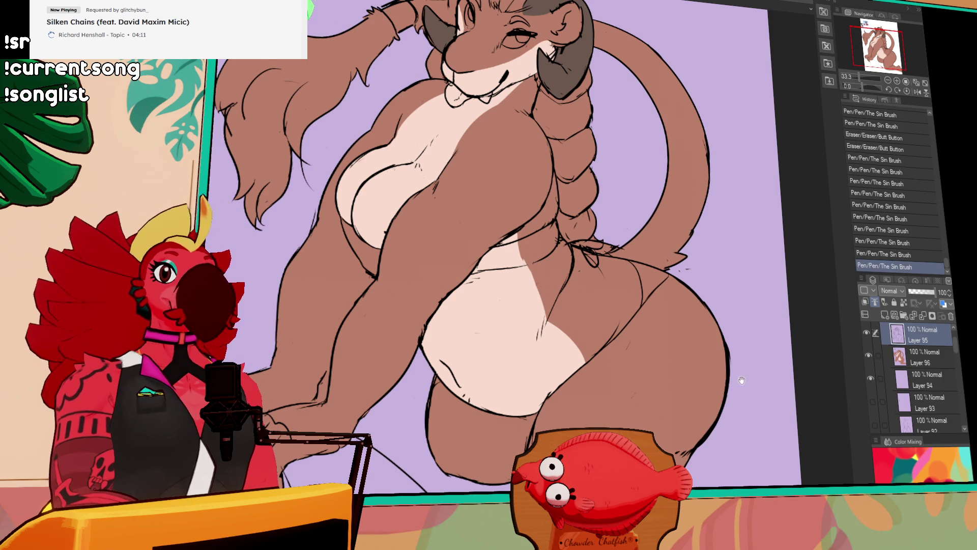
{"action": "left_click_drag", "start_coordinate": [739, 380], "coordinate": [750, 389]}
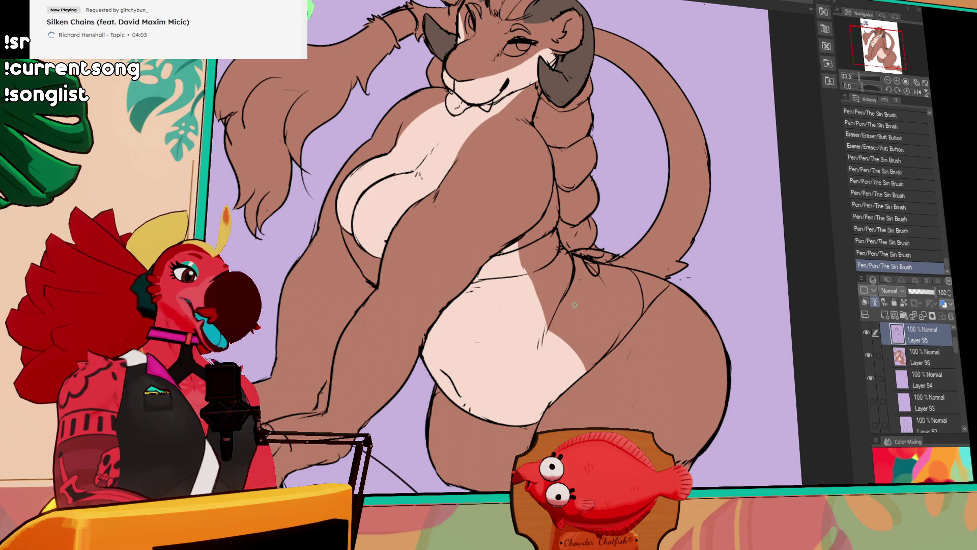
Erase stray marks near the belly, then add pen touch-ups on the figure on Layer 96
{"action": "left_click_drag", "start_coordinate": [539, 441], "coordinate": [553, 376]}
{"action": "left_click_drag", "start_coordinate": [553, 375], "coordinate": [558, 367]}
{"action": "left_click_drag", "start_coordinate": [534, 417], "coordinate": [575, 358]}
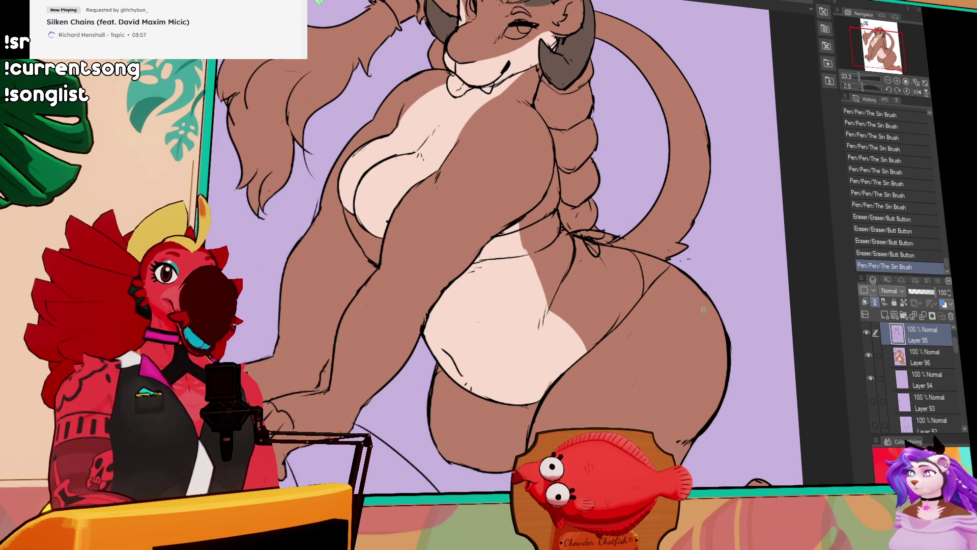
{"action": "left_click_drag", "start_coordinate": [690, 354], "coordinate": [688, 355]}
{"action": "left_click", "coordinate": [918, 357]}
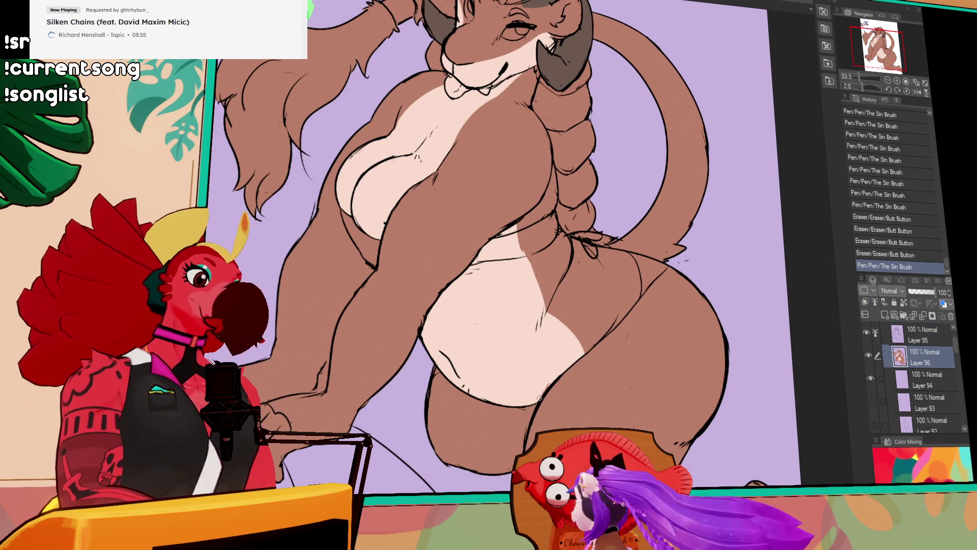
{"action": "left_click_drag", "start_coordinate": [616, 348], "coordinate": [625, 337]}
{"action": "mouse_move", "coordinate": [639, 265]}
{"action": "left_mouse_down"}
{"action": "mouse_move", "coordinate": [623, 325]}
{"action": "mouse_move", "coordinate": [704, 307]}
{"action": "left_mouse_up"}
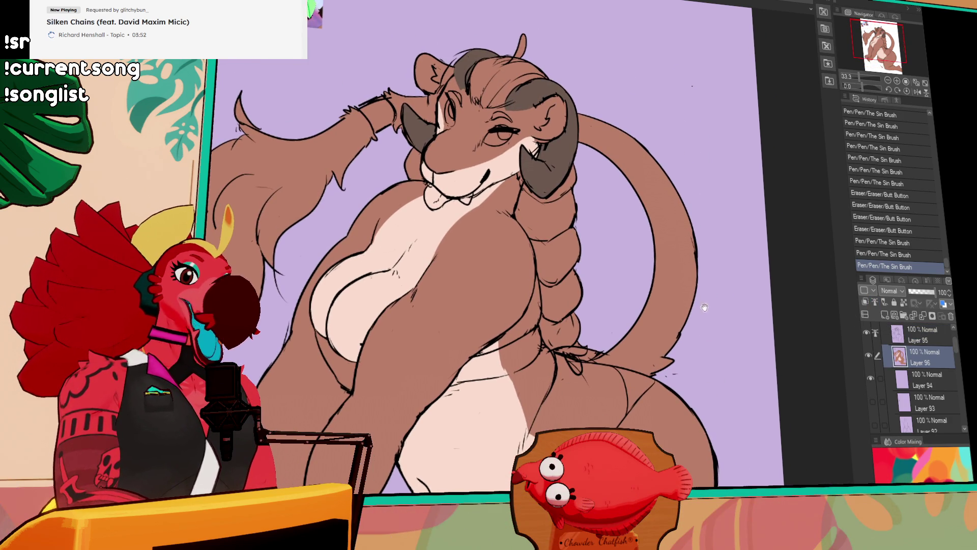
Erase stray line art near the braid on Layer 95
{"action": "left_click", "coordinate": [904, 336]}
{"action": "mouse_move", "coordinate": [554, 328]}
{"action": "left_mouse_down"}
{"action": "mouse_move", "coordinate": [556, 338]}
{"action": "mouse_move", "coordinate": [569, 322]}
{"action": "left_mouse_up"}
{"action": "left_click_drag", "start_coordinate": [544, 281], "coordinate": [552, 274]}
{"action": "left_click_drag", "start_coordinate": [555, 263], "coordinate": [577, 302]}
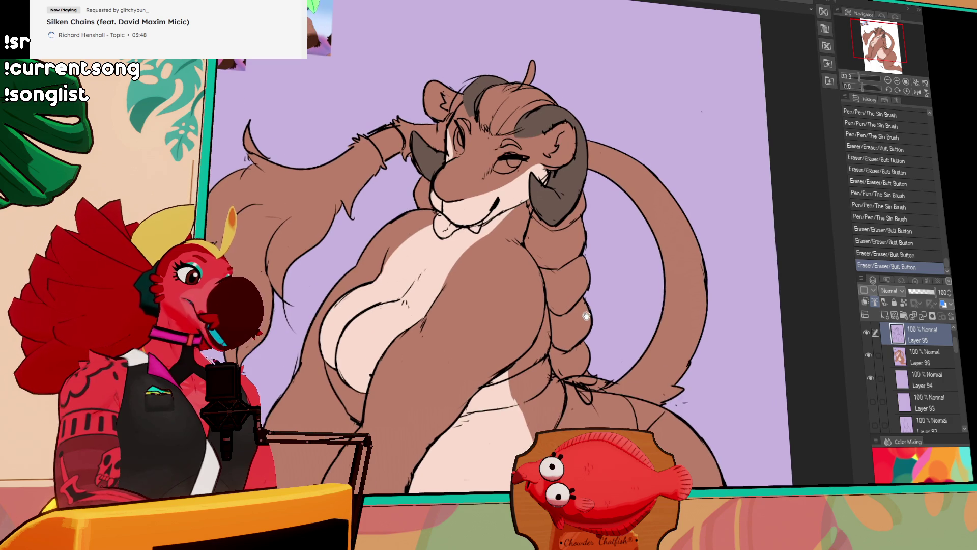
Fill the braid dark brown on Layer 96 and shade its tip darker
{"action": "left_click", "coordinate": [925, 362]}
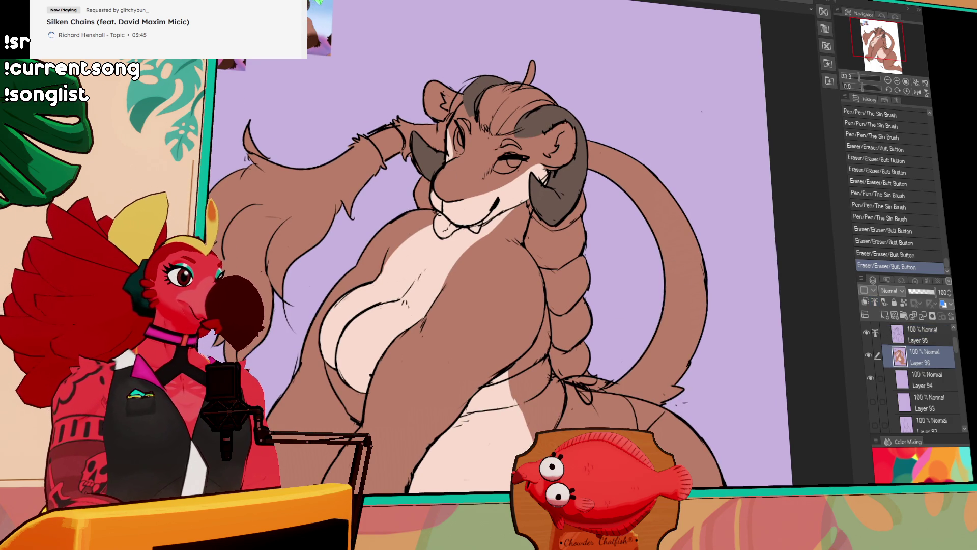
{"action": "mouse_move", "coordinate": [554, 240]}
{"action": "left_mouse_down"}
{"action": "mouse_move", "coordinate": [570, 233]}
{"action": "mouse_move", "coordinate": [570, 340]}
{"action": "mouse_move", "coordinate": [581, 337]}
{"action": "left_mouse_up"}
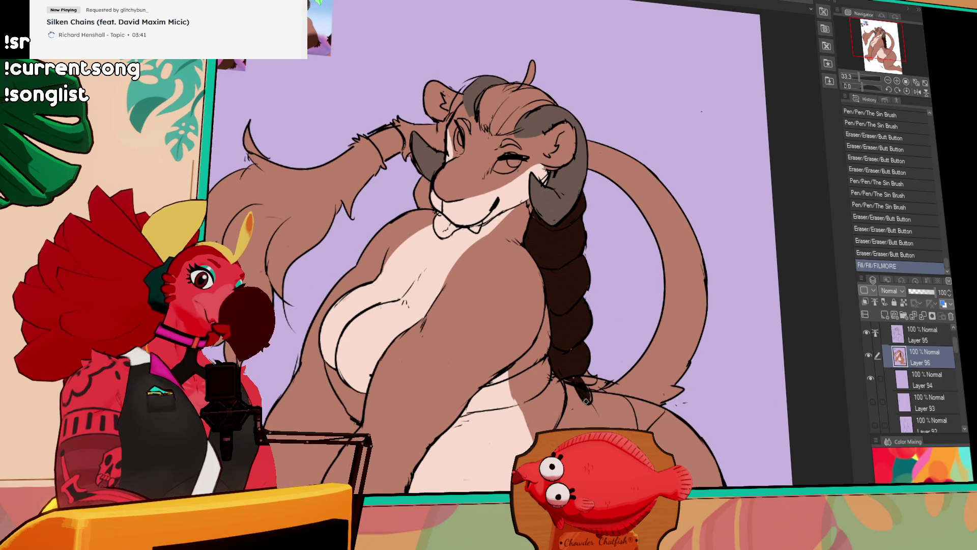
{"action": "mouse_move", "coordinate": [574, 379]}
{"action": "left_mouse_down"}
{"action": "mouse_move", "coordinate": [593, 380]}
{"action": "mouse_move", "coordinate": [578, 356]}
{"action": "left_mouse_up"}
{"action": "mouse_move", "coordinate": [580, 392]}
{"action": "left_mouse_down"}
{"action": "mouse_move", "coordinate": [572, 367]}
{"action": "mouse_move", "coordinate": [582, 391]}
{"action": "left_mouse_up"}
{"action": "left_click_drag", "start_coordinate": [572, 351], "coordinate": [585, 386]}
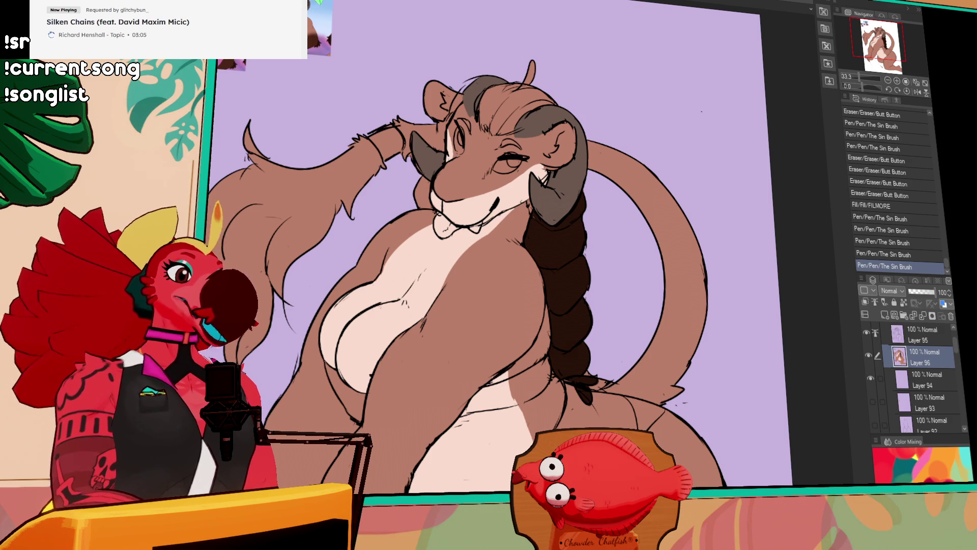
{"action": "mouse_move", "coordinate": [539, 229]}
{"action": "left_mouse_down"}
{"action": "mouse_move", "coordinate": [598, 260]}
{"action": "mouse_move", "coordinate": [630, 315]}
{"action": "left_mouse_up"}
Fill the hair beside the chin and on top of the head dark brown, patching small gaps
{"action": "left_click", "coordinate": [518, 284]}
{"action": "mouse_move", "coordinate": [533, 232]}
{"action": "left_mouse_down"}
{"action": "mouse_move", "coordinate": [525, 246]}
{"action": "mouse_move", "coordinate": [538, 212]}
{"action": "mouse_move", "coordinate": [533, 230]}
{"action": "left_mouse_up"}
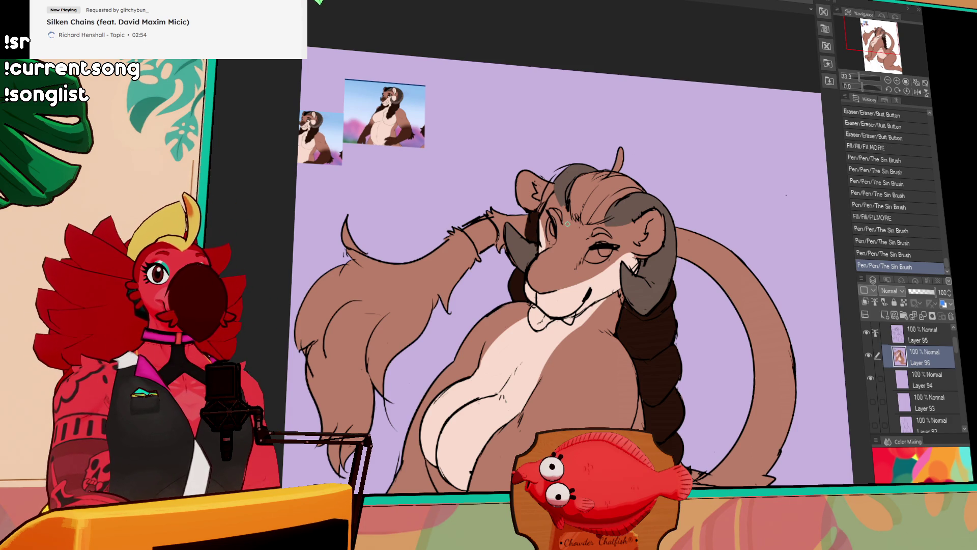
{"action": "left_click_drag", "start_coordinate": [572, 237], "coordinate": [569, 227]}
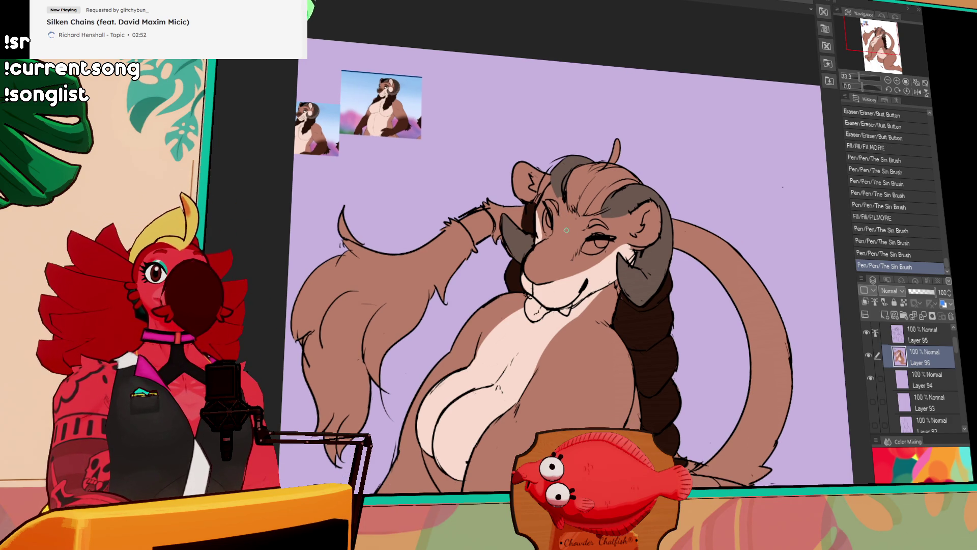
{"action": "left_click_drag", "start_coordinate": [568, 170], "coordinate": [584, 181]}
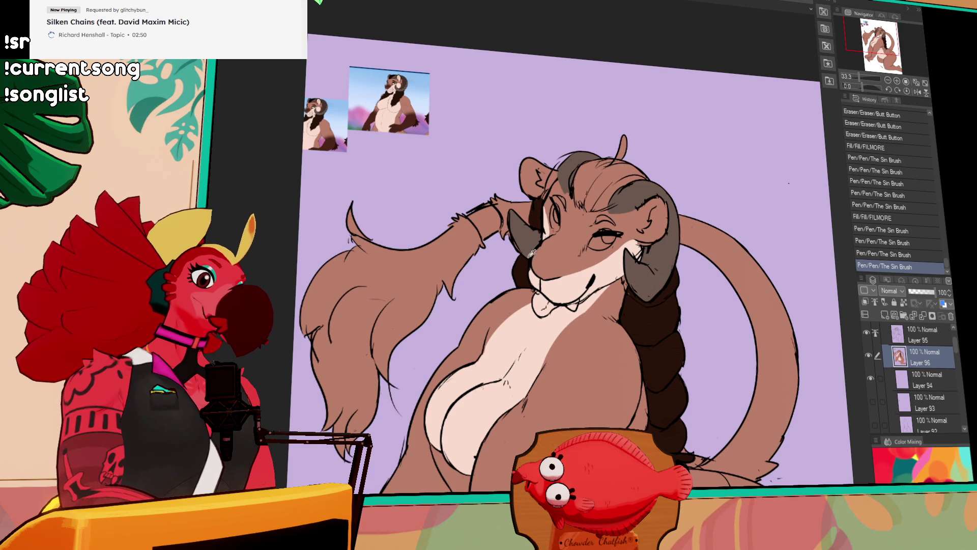
{"action": "left_click", "coordinate": [584, 180]}
{"action": "left_click", "coordinate": [588, 204]}
{"action": "left_click", "coordinate": [584, 196]}
{"action": "left_click", "coordinate": [580, 188]}
{"action": "left_click", "coordinate": [576, 182]}
{"action": "left_click", "coordinate": [585, 184]}
{"action": "left_click", "coordinate": [593, 186]}
Touch up the ear outline with small pen strokes
{"action": "left_click_drag", "start_coordinate": [625, 154], "coordinate": [625, 135]}
{"action": "left_click", "coordinate": [624, 145]}
{"action": "left_click", "coordinate": [622, 140]}
{"action": "left_click", "coordinate": [622, 138]}
Try a stroke on the hair and compare it using undo and redo
{"action": "left_click_drag", "start_coordinate": [697, 133], "coordinate": [694, 155]}
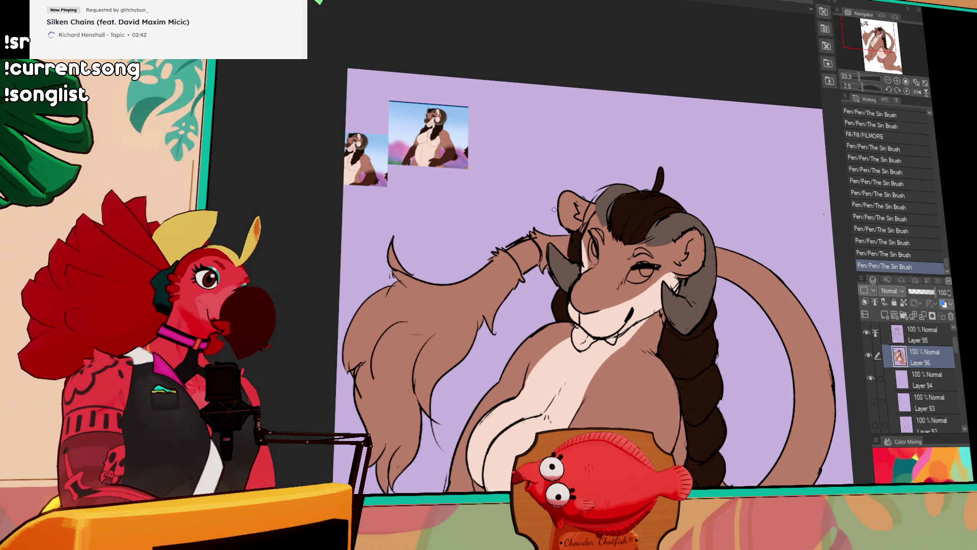
{"action": "left_click", "coordinate": [680, 256]}
{"action": "key", "text": "ctrl+z"}
{"action": "key", "text": "ctrl+y"}
{"action": "key", "text": "ctrl+z"}
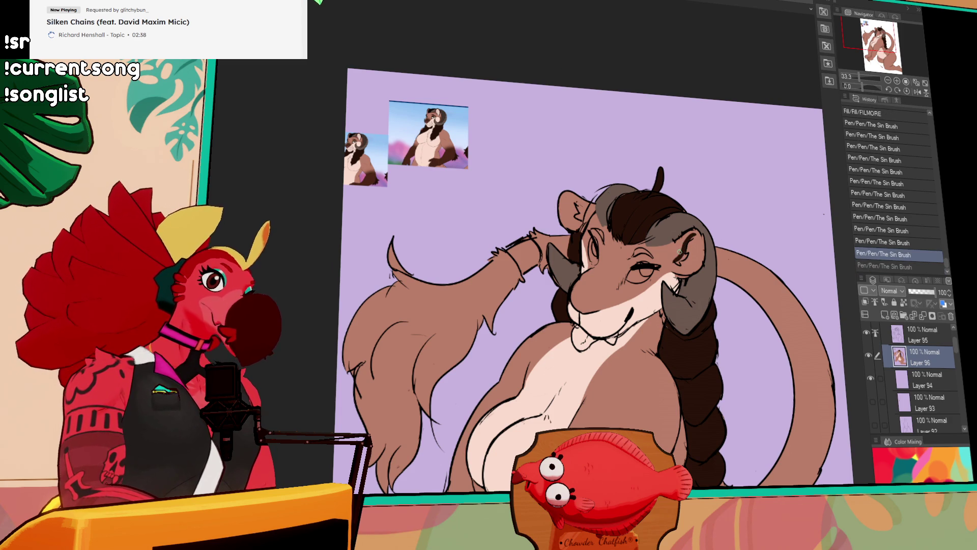
{"action": "key", "text": "ctrl+y"}
{"action": "key", "text": "ctrl+z"}
{"action": "key", "text": "ctrl+y"}
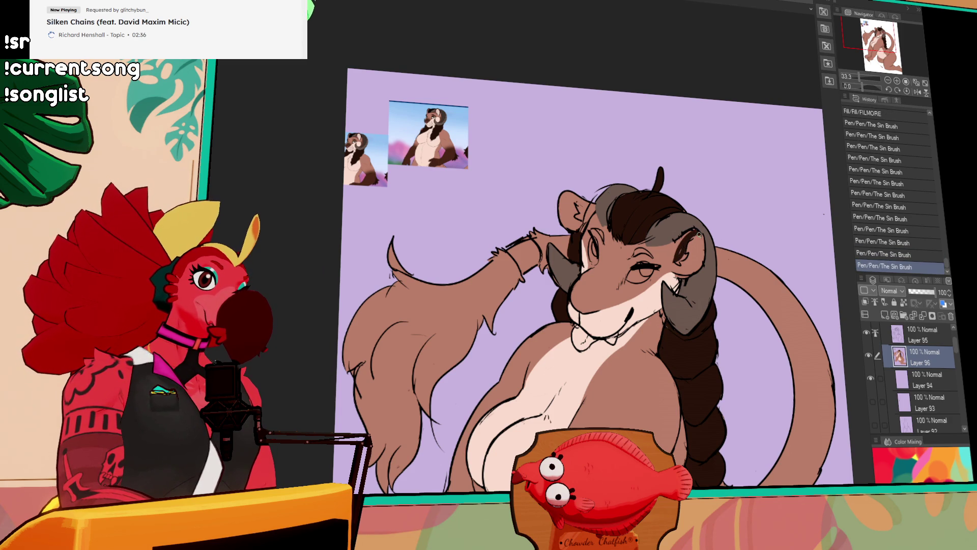
{"action": "left_click_drag", "start_coordinate": [584, 308], "coordinate": [589, 324]}
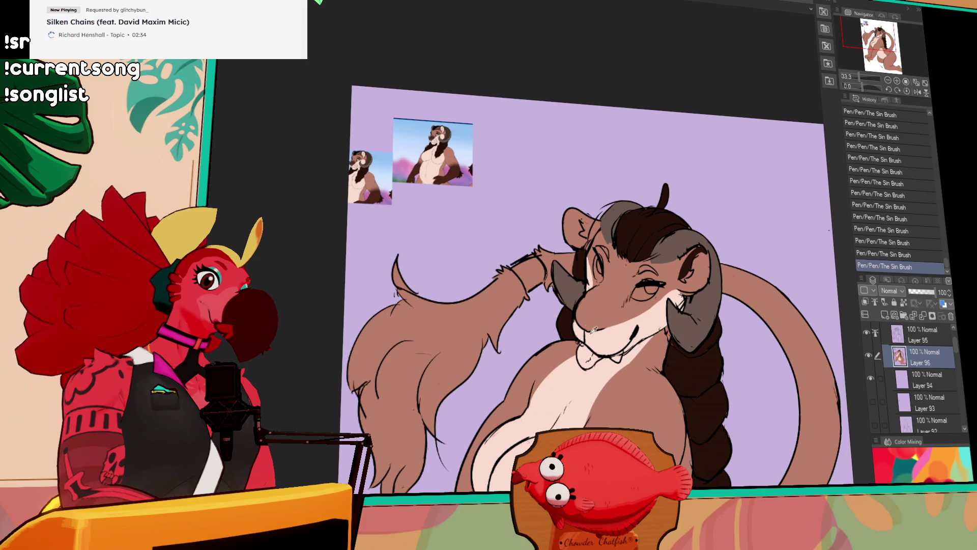
Compare the ear strokes, add small marks near the ear, and discard an unwanted hair fill
{"action": "mouse_move", "coordinate": [699, 292]}
{"action": "left_mouse_down"}
{"action": "mouse_move", "coordinate": [690, 244]}
{"action": "mouse_move", "coordinate": [702, 225]}
{"action": "left_mouse_up"}
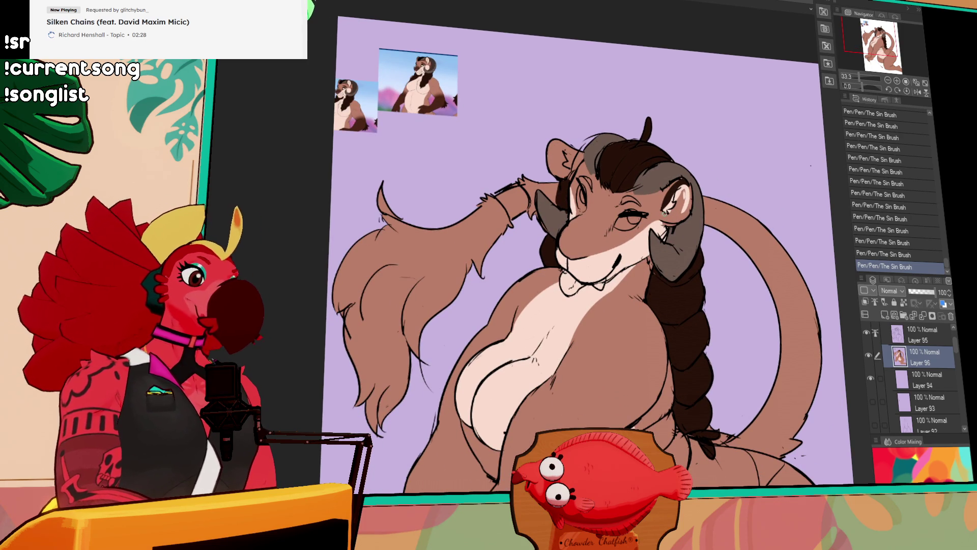
{"action": "key", "text": "ctrl+z"}
{"action": "key", "text": "ctrl+z"}
{"action": "key", "text": "ctrl+y"}
{"action": "key", "text": "ctrl+y"}
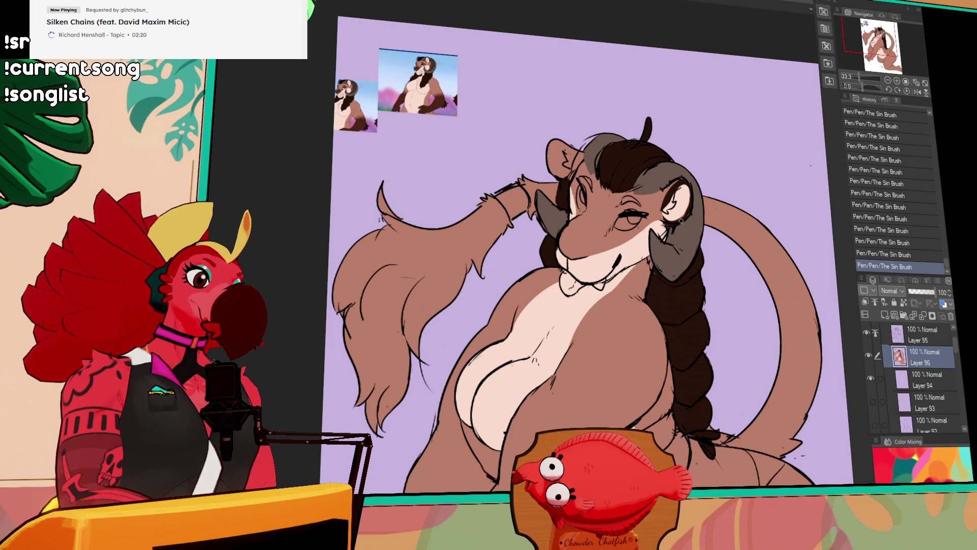
{"action": "left_click_drag", "start_coordinate": [678, 224], "coordinate": [723, 290]}
{"action": "left_click_drag", "start_coordinate": [610, 206], "coordinate": [617, 230]}
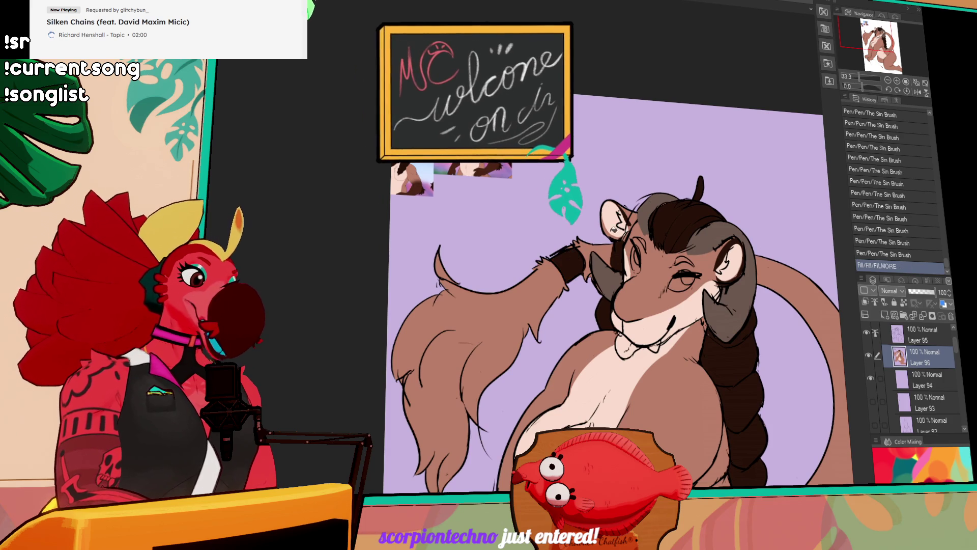
{"action": "left_click", "coordinate": [659, 220]}
{"action": "key", "text": "ctrl+z"}
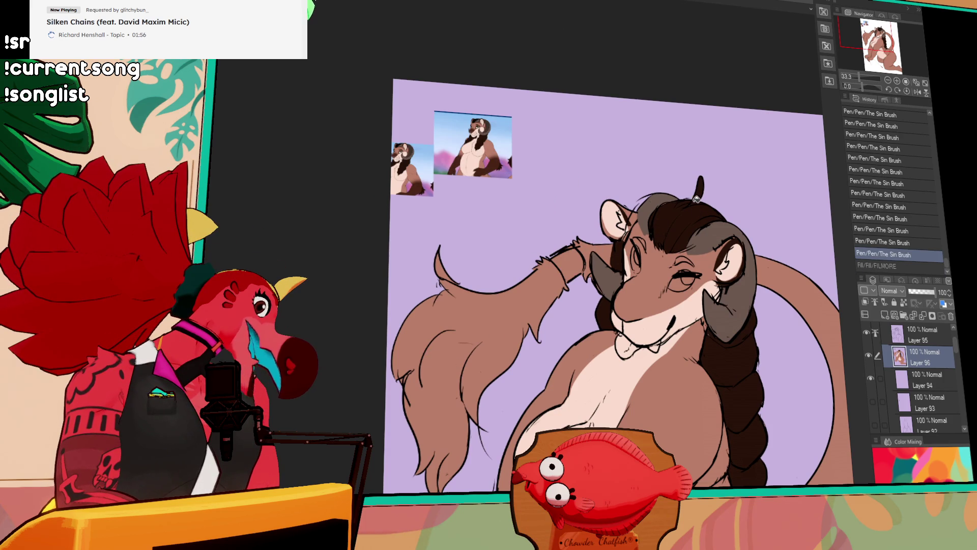
Fill the hair lock in the raised hand dark brown and shade its tip
{"action": "left_click_drag", "start_coordinate": [692, 219], "coordinate": [732, 191]}
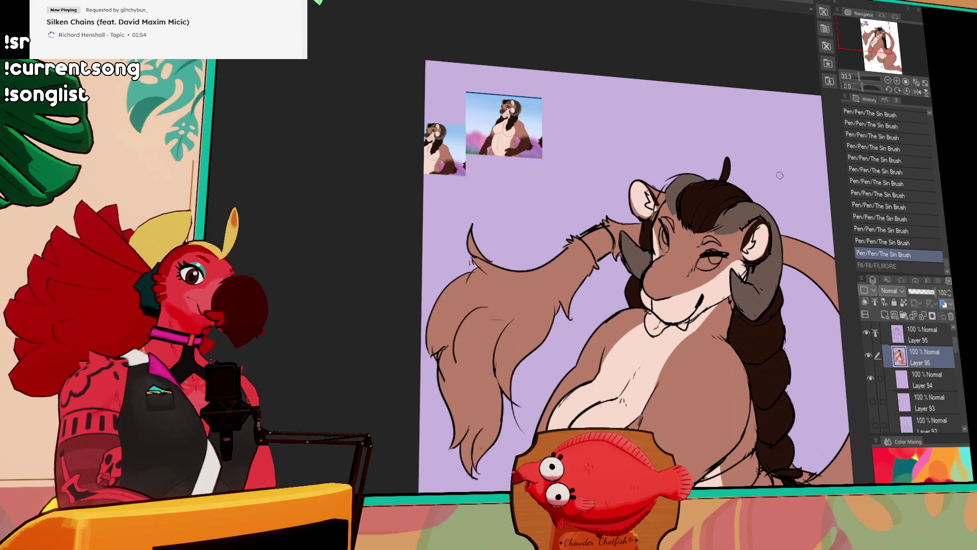
{"action": "left_click_drag", "start_coordinate": [762, 302], "coordinate": [746, 269]}
{"action": "left_click", "coordinate": [721, 283]}
{"action": "left_click_drag", "start_coordinate": [628, 249], "coordinate": [665, 246]}
{"action": "left_click", "coordinate": [596, 241]}
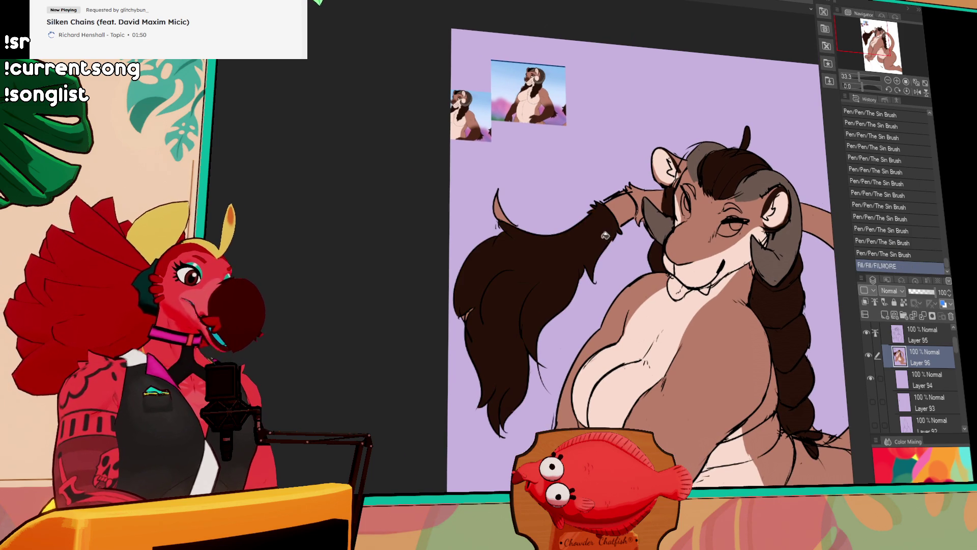
{"action": "left_click", "coordinate": [511, 203]}
{"action": "left_click_drag", "start_coordinate": [498, 193], "coordinate": [514, 219]}
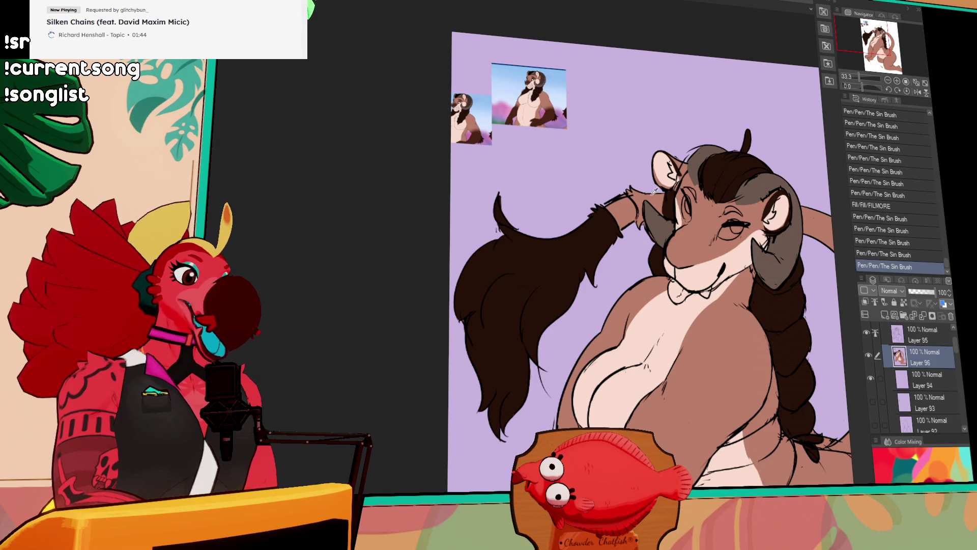
{"action": "left_click", "coordinate": [581, 266]}
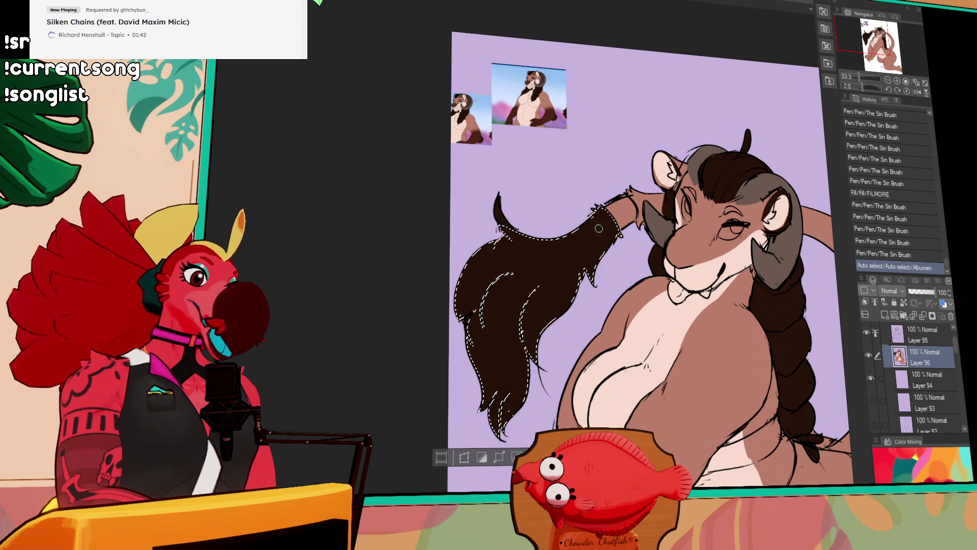
Paint inside the selected hair lock near the hand, retrying strokes, then clear the selection
{"action": "mouse_move", "coordinate": [593, 278]}
{"action": "left_mouse_down"}
{"action": "mouse_move", "coordinate": [622, 217]}
{"action": "mouse_move", "coordinate": [604, 230]}
{"action": "mouse_move", "coordinate": [585, 217]}
{"action": "mouse_move", "coordinate": [595, 224]}
{"action": "mouse_move", "coordinate": [588, 242]}
{"action": "mouse_move", "coordinate": [565, 244]}
{"action": "mouse_move", "coordinate": [579, 240]}
{"action": "left_mouse_up"}
{"action": "key", "text": "ctrl+z"}
{"action": "key", "text": "ctrl+z"}
{"action": "left_click_drag", "start_coordinate": [623, 218], "coordinate": [627, 233]}
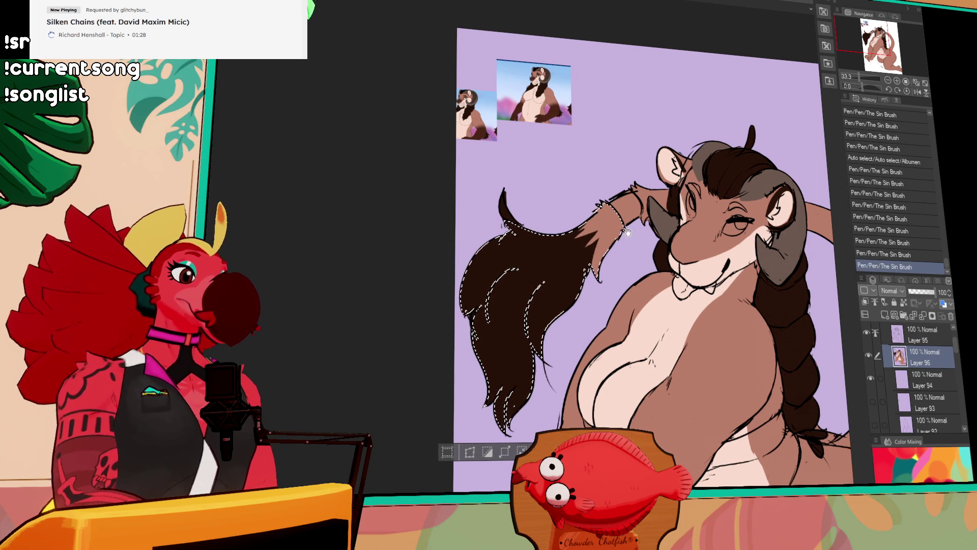
{"action": "key", "text": "ctrl+z"}
{"action": "left_click_drag", "start_coordinate": [792, 208], "coordinate": [728, 142]}
{"action": "key", "text": "ctrl+y"}
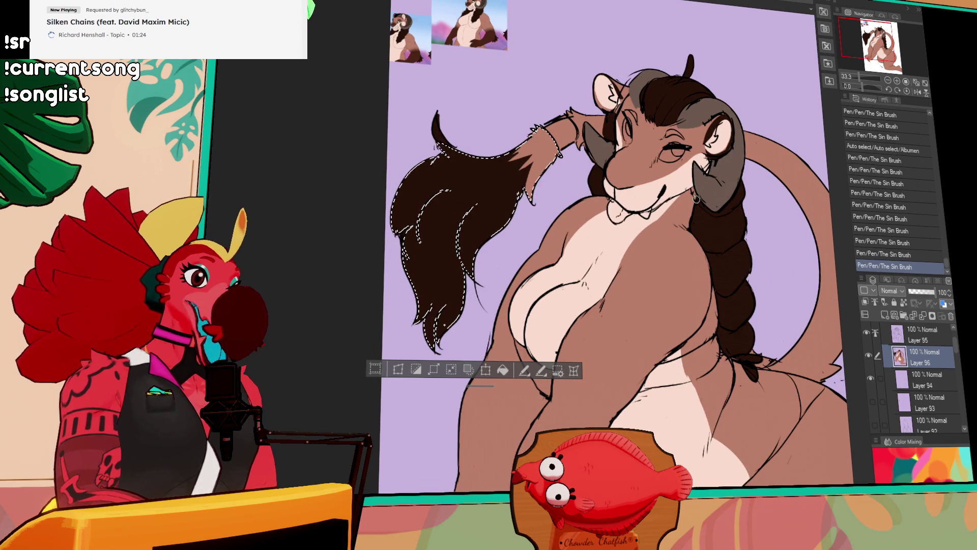
{"action": "key", "text": "ctrl+d"}
{"action": "left_click_drag", "start_coordinate": [502, 209], "coordinate": [572, 235]}
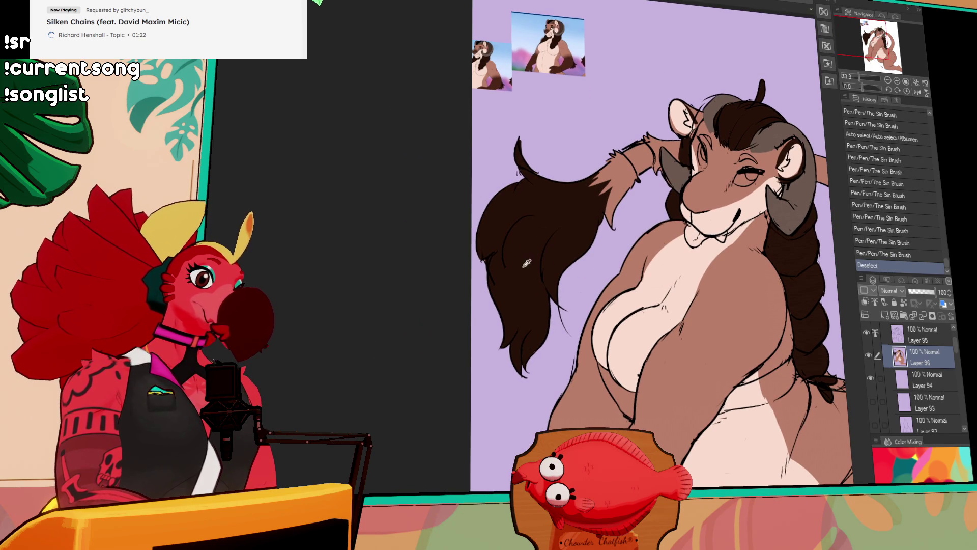
{"action": "left_click", "coordinate": [493, 275]}
Fill the bikini top below the chest and the bikini bottom across the hips black
{"action": "mouse_move", "coordinate": [878, 187]}
{"action": "left_mouse_down"}
{"action": "mouse_move", "coordinate": [878, 257]}
{"action": "mouse_move", "coordinate": [758, 226]}
{"action": "left_mouse_up"}
{"action": "mouse_move", "coordinate": [687, 239]}
{"action": "left_mouse_down"}
{"action": "mouse_move", "coordinate": [716, 252]}
{"action": "mouse_move", "coordinate": [695, 220]}
{"action": "mouse_move", "coordinate": [651, 200]}
{"action": "mouse_move", "coordinate": [618, 131]}
{"action": "left_mouse_up"}
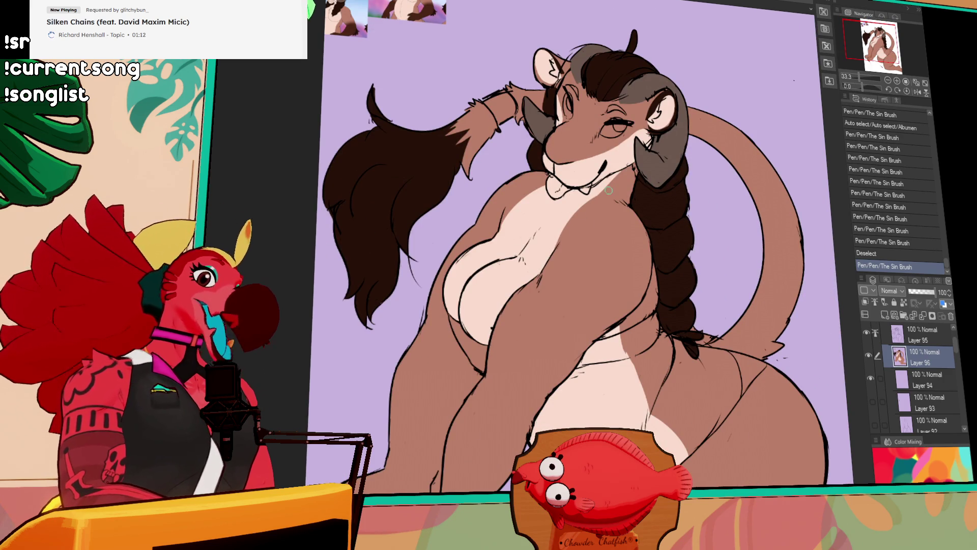
{"action": "mouse_move", "coordinate": [691, 231]}
{"action": "left_mouse_down"}
{"action": "mouse_move", "coordinate": [680, 177]}
{"action": "mouse_move", "coordinate": [688, 220]}
{"action": "left_mouse_up"}
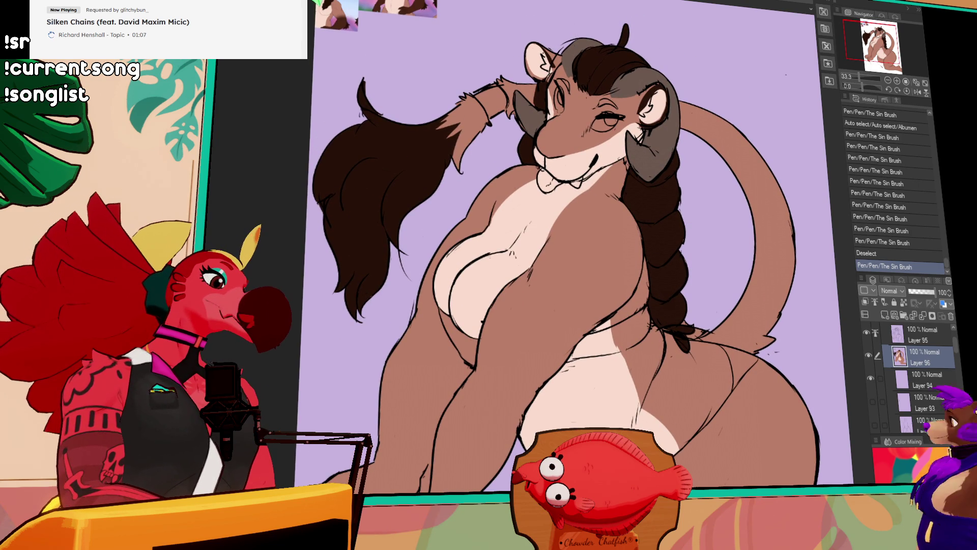
{"action": "left_click_drag", "start_coordinate": [449, 300], "coordinate": [461, 356]}
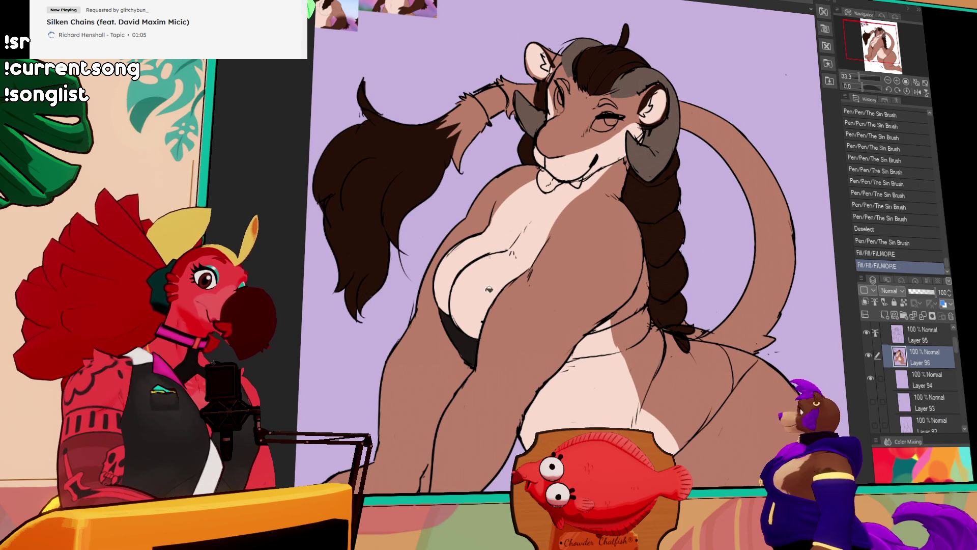
{"action": "mouse_move", "coordinate": [636, 308]}
{"action": "left_mouse_down"}
{"action": "mouse_move", "coordinate": [636, 250]}
{"action": "mouse_move", "coordinate": [614, 289]}
{"action": "mouse_move", "coordinate": [682, 247]}
{"action": "mouse_move", "coordinate": [663, 342]}
{"action": "left_mouse_up"}
{"action": "left_click", "coordinate": [591, 283]}
{"action": "left_click", "coordinate": [631, 270]}
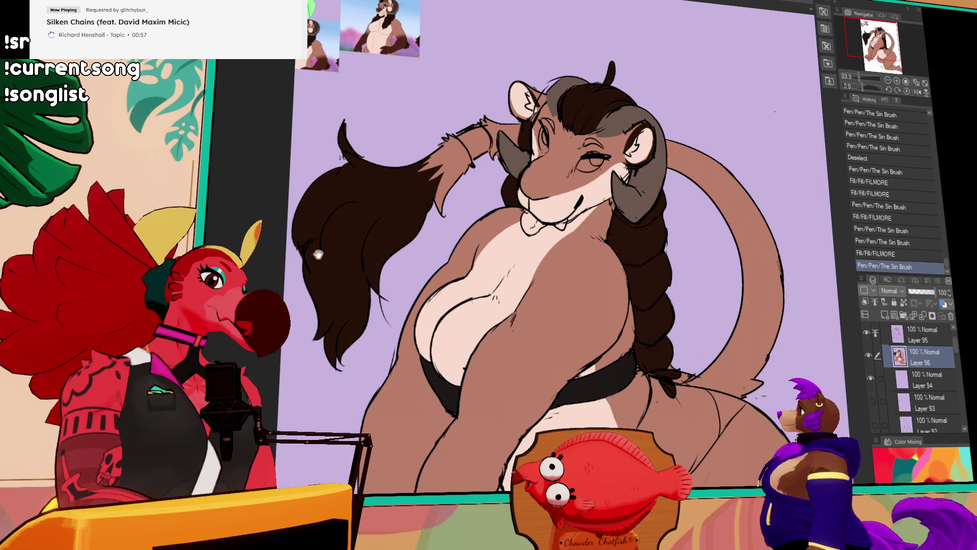
Draw the curve of the ram's nose, fill it dark brown and touch up its edges
{"action": "left_click_drag", "start_coordinate": [576, 191], "coordinate": [649, 305]}
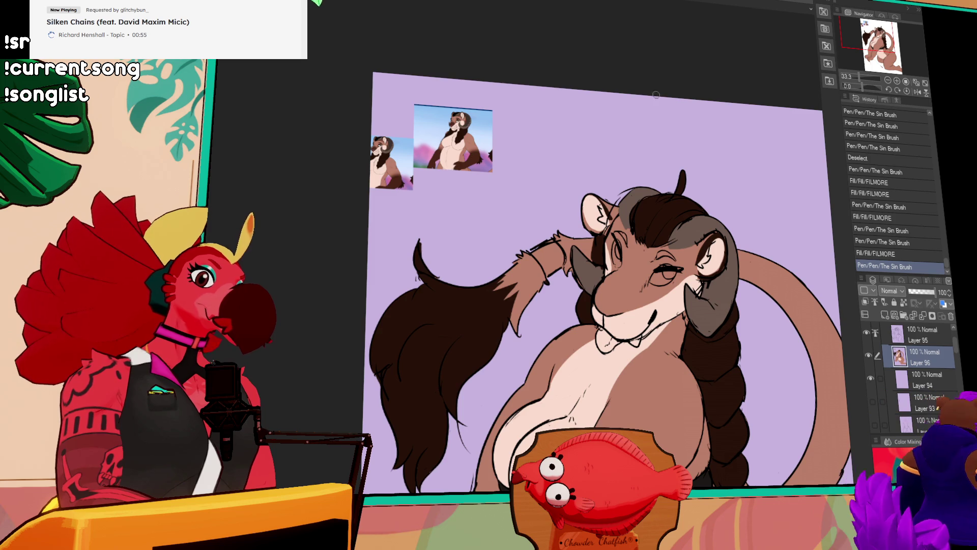
{"action": "key", "text": "ctrl+z"}
{"action": "mouse_move", "coordinate": [608, 275]}
{"action": "left_mouse_down"}
{"action": "mouse_move", "coordinate": [631, 295]}
{"action": "mouse_move", "coordinate": [617, 279]}
{"action": "mouse_move", "coordinate": [631, 295]}
{"action": "mouse_move", "coordinate": [639, 274]}
{"action": "left_mouse_up"}
{"action": "key", "text": "ctrl+z"}
{"action": "key", "text": "ctrl+z"}
{"action": "key", "text": "ctrl+z"}
{"action": "key", "text": "ctrl+z"}
{"action": "mouse_move", "coordinate": [620, 298]}
{"action": "left_mouse_down"}
{"action": "mouse_move", "coordinate": [637, 277]}
{"action": "mouse_move", "coordinate": [618, 250]}
{"action": "left_mouse_up"}
{"action": "left_click", "coordinate": [618, 285]}
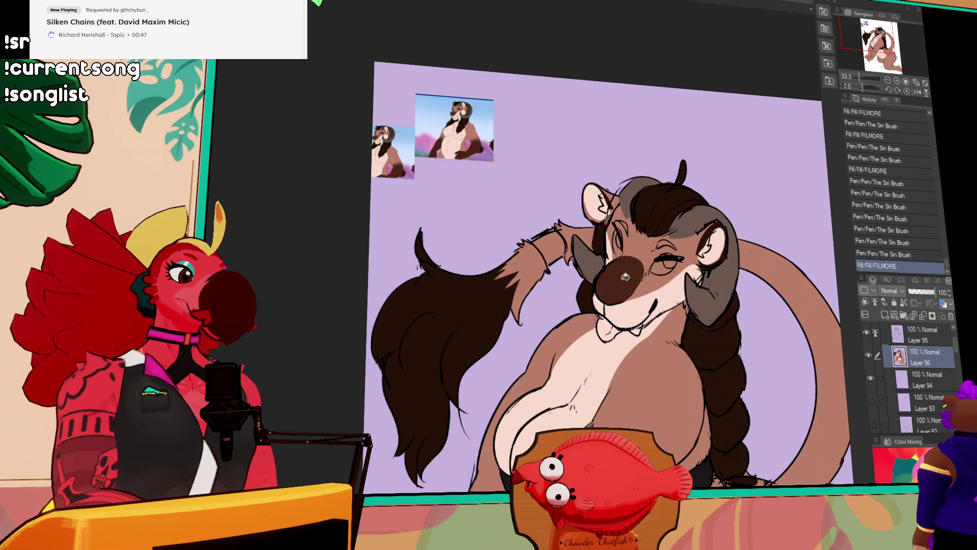
{"action": "left_click_drag", "start_coordinate": [631, 285], "coordinate": [635, 260]}
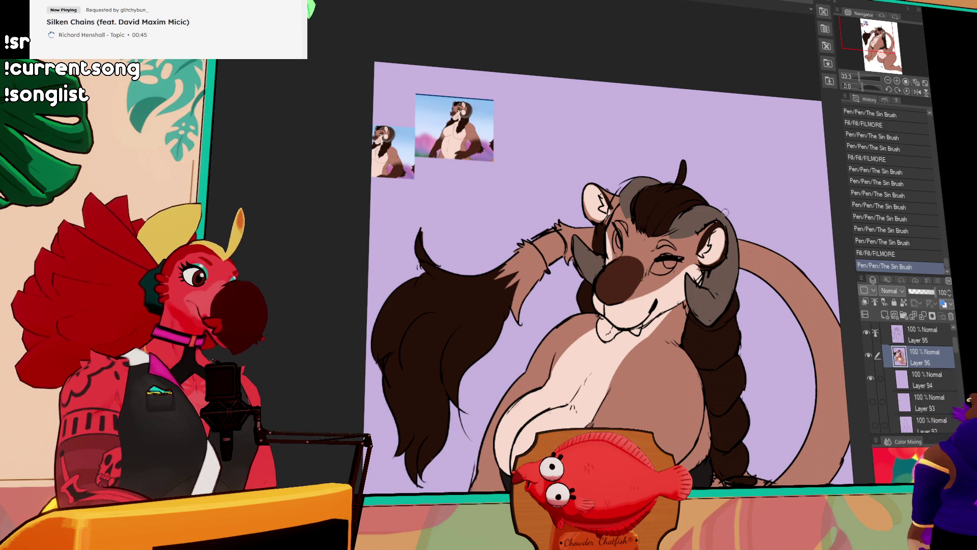
{"action": "left_click_drag", "start_coordinate": [638, 297], "coordinate": [674, 270]}
{"action": "mouse_move", "coordinate": [677, 270]}
{"action": "left_mouse_down"}
{"action": "mouse_move", "coordinate": [684, 267]}
{"action": "mouse_move", "coordinate": [655, 292]}
{"action": "mouse_move", "coordinate": [642, 283]}
{"action": "left_mouse_up"}
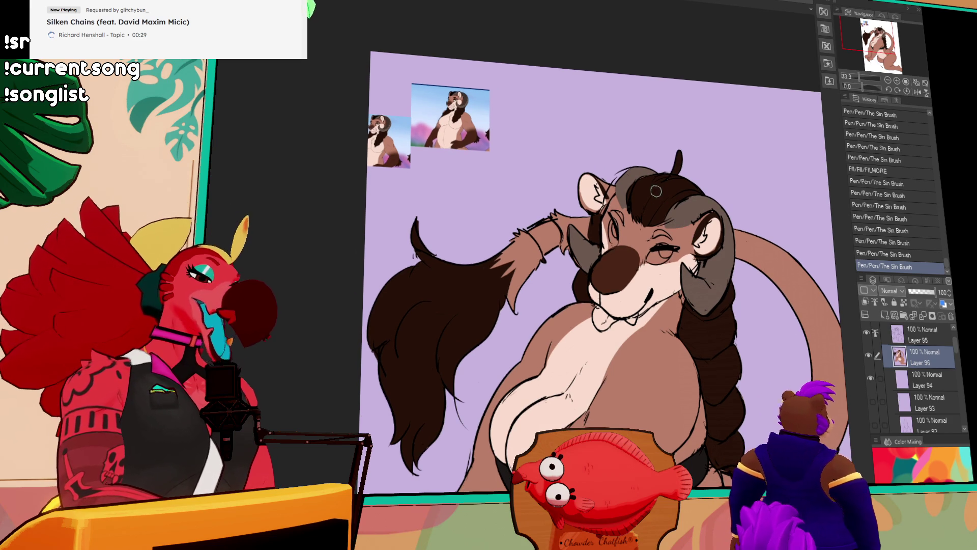
Airbrush soft dark brown shadow across the muzzle and nose
{"action": "key", "text": "b"}
{"action": "mouse_move", "coordinate": [641, 253]}
{"action": "left_mouse_down"}
{"action": "mouse_move", "coordinate": [621, 250]}
{"action": "mouse_move", "coordinate": [640, 238]}
{"action": "mouse_move", "coordinate": [638, 260]}
{"action": "mouse_move", "coordinate": [628, 256]}
{"action": "left_mouse_up"}
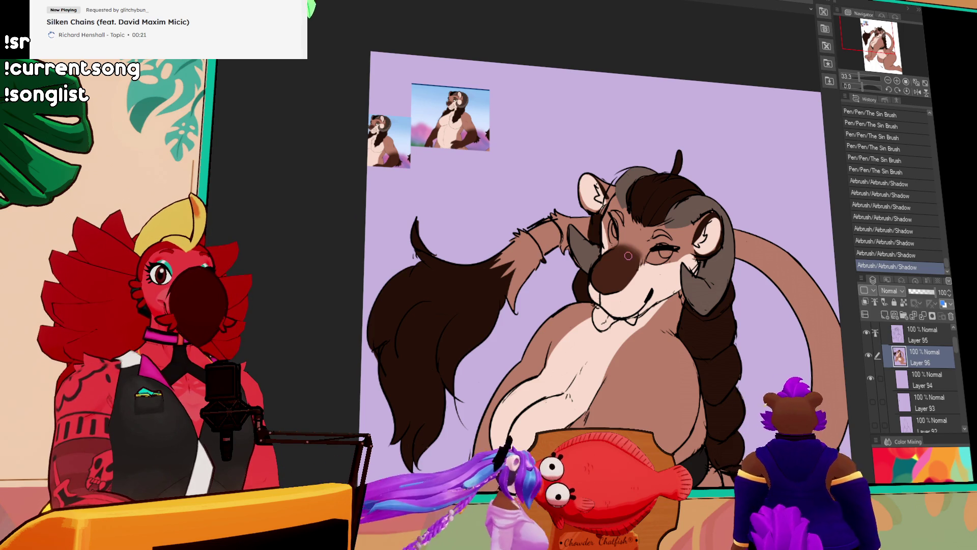
{"action": "left_click_drag", "start_coordinate": [669, 220], "coordinate": [719, 201]}
{"action": "mouse_move", "coordinate": [617, 235]}
{"action": "left_mouse_down"}
{"action": "mouse_move", "coordinate": [608, 229]}
{"action": "mouse_move", "coordinate": [612, 251]}
{"action": "left_mouse_up"}
{"action": "key", "text": "ctrl+z"}
{"action": "mouse_move", "coordinate": [614, 250]}
{"action": "left_mouse_down"}
{"action": "mouse_move", "coordinate": [674, 244]}
{"action": "mouse_move", "coordinate": [676, 229]}
{"action": "mouse_move", "coordinate": [687, 230]}
{"action": "left_mouse_up"}
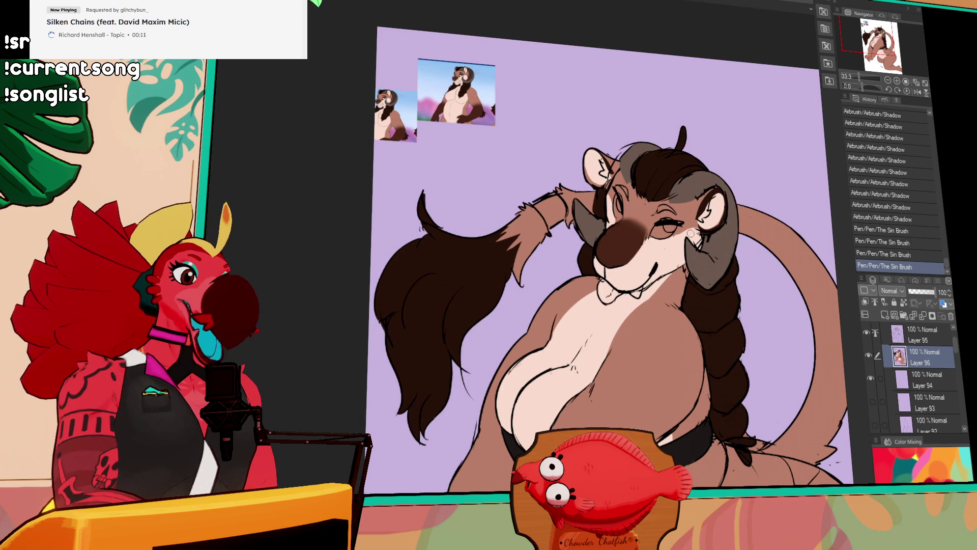
On Layer 95, erase and redraw the mouth line with The Sin Brush pen
{"action": "left_click", "coordinate": [906, 331]}
{"action": "key", "text": "e"}
{"action": "left_click_drag", "start_coordinate": [647, 290], "coordinate": [642, 290]}
{"action": "key", "text": "p"}
{"action": "mouse_move", "coordinate": [643, 285]}
{"action": "left_mouse_down"}
{"action": "mouse_move", "coordinate": [682, 271]}
{"action": "mouse_move", "coordinate": [682, 252]}
{"action": "mouse_move", "coordinate": [674, 275]}
{"action": "left_mouse_up"}
{"action": "key", "text": "ctrl+z"}
{"action": "key", "text": "e"}
{"action": "key", "text": "p"}
{"action": "key", "text": "ctrl+z"}
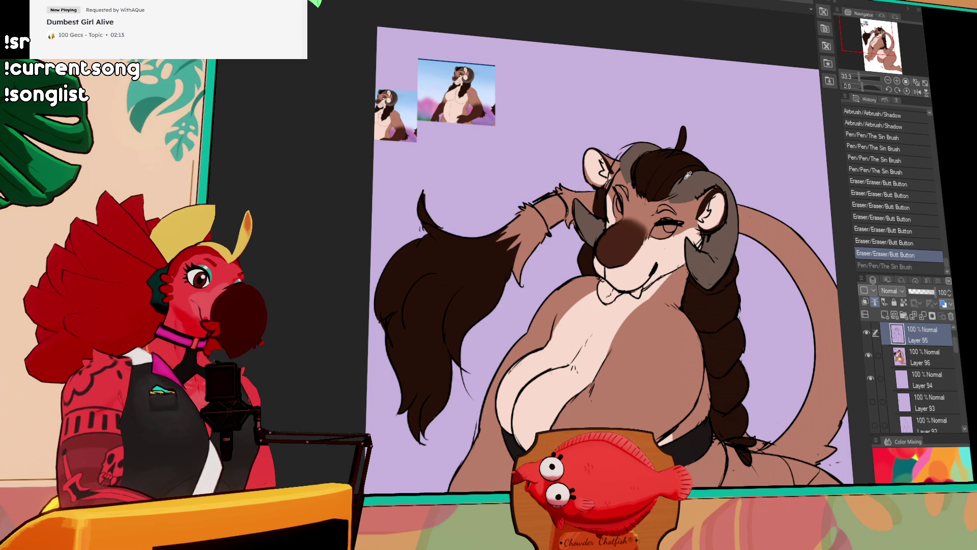
Restore the undone pen stroke and add pen strokes on the ram's face
{"action": "left_click_drag", "start_coordinate": [686, 174], "coordinate": [707, 116]}
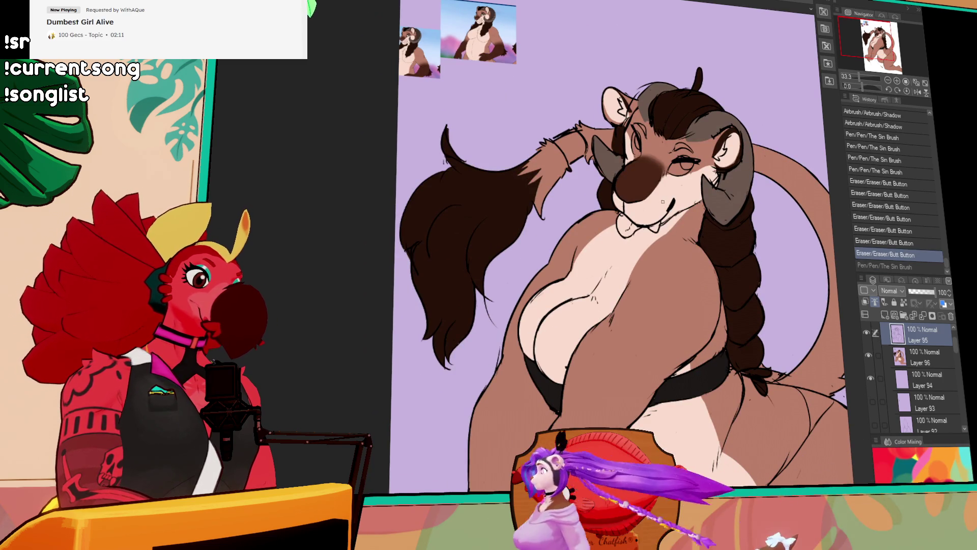
{"action": "key", "text": "ctrl+y"}
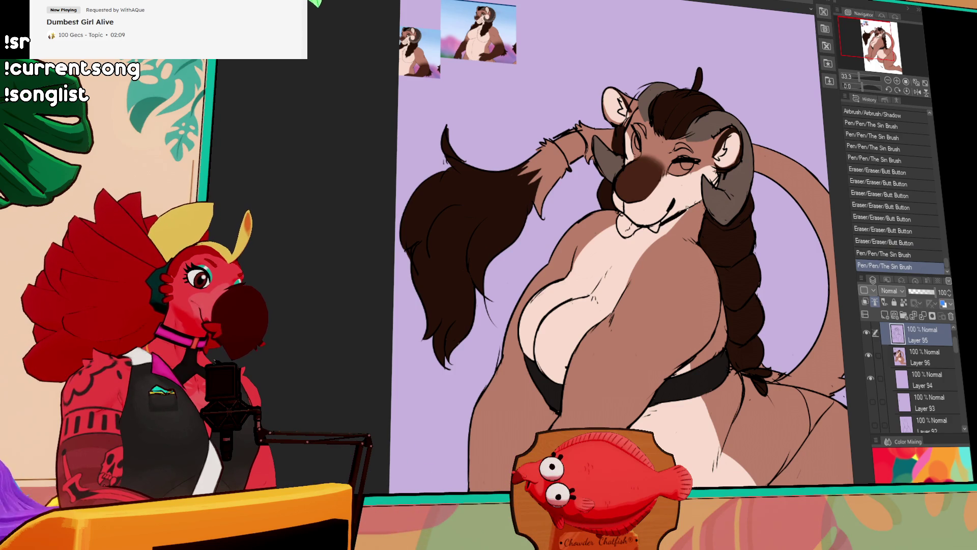
{"action": "left_click_drag", "start_coordinate": [747, 167], "coordinate": [753, 176]}
{"action": "left_click_drag", "start_coordinate": [752, 164], "coordinate": [735, 195]}
On Layer 96, fill the ram's eye areas with colour using FILMORE
{"action": "left_click", "coordinate": [921, 362]}
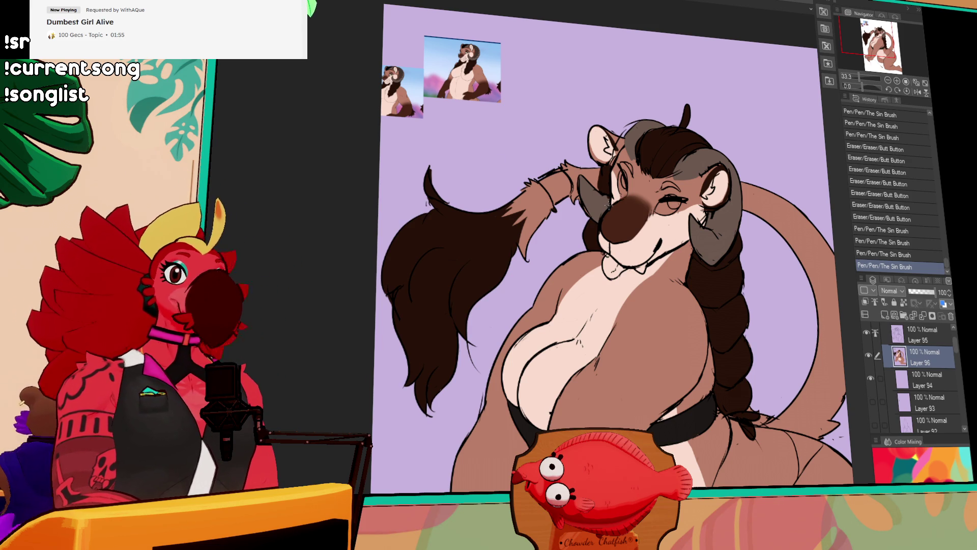
{"action": "left_click_drag", "start_coordinate": [643, 162], "coordinate": [633, 188]}
{"action": "left_click", "coordinate": [623, 187]}
{"action": "left_click", "coordinate": [663, 199]}
{"action": "left_click", "coordinate": [667, 204]}
{"action": "left_click", "coordinate": [656, 193]}
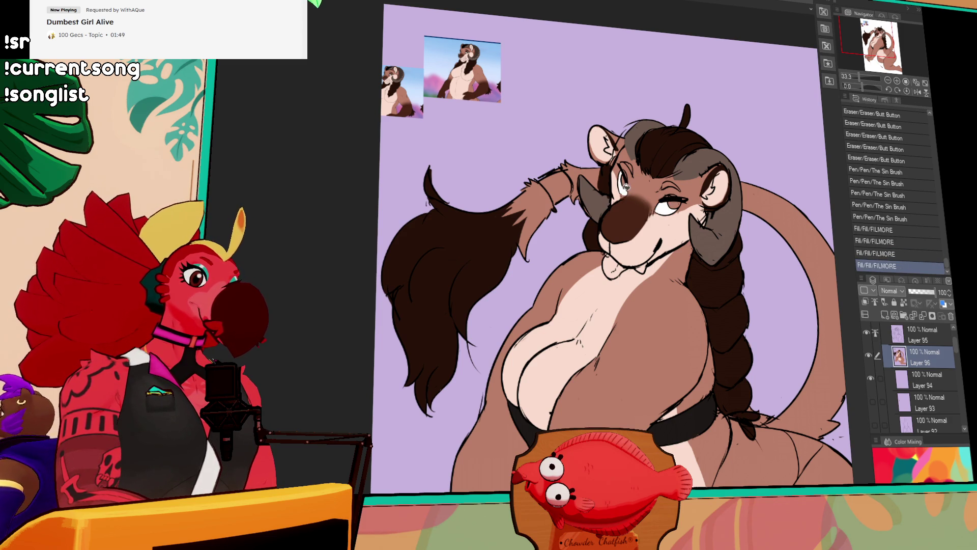
{"action": "left_click", "coordinate": [644, 180]}
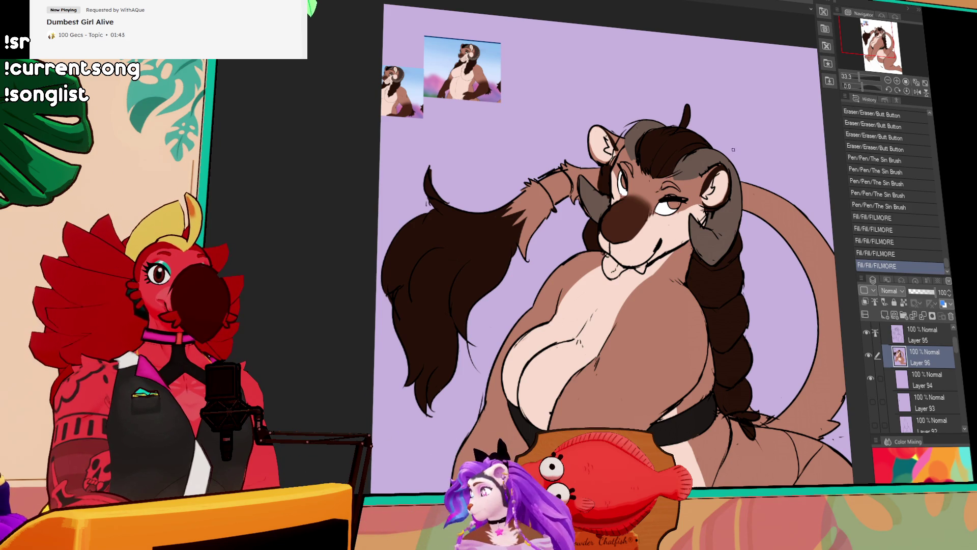
{"action": "left_click_drag", "start_coordinate": [766, 170], "coordinate": [767, 181]}
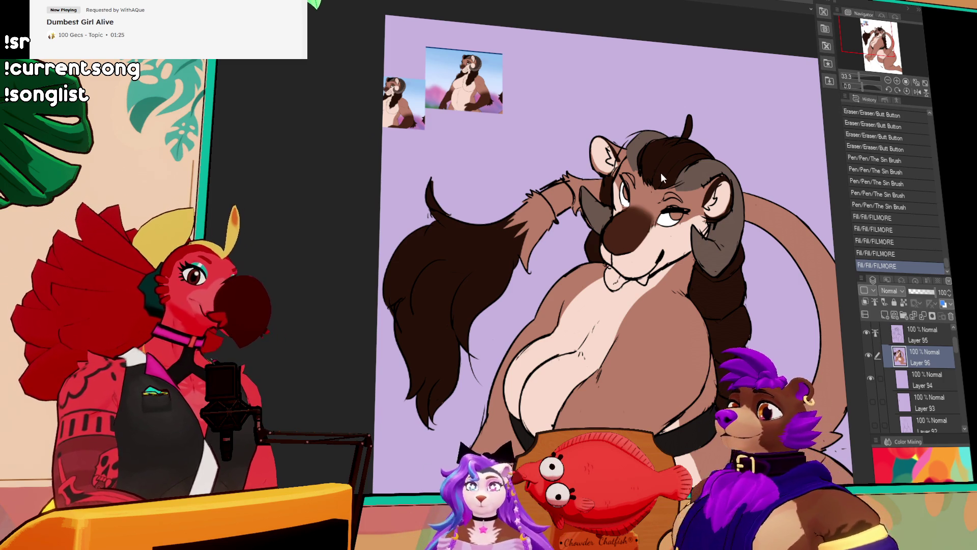
{"action": "left_click_drag", "start_coordinate": [648, 153], "coordinate": [686, 354]}
Check the reference image at 150% zoom, then return to 50% on the ram's face
{"action": "left_click_drag", "start_coordinate": [860, 77], "coordinate": [882, 88]}
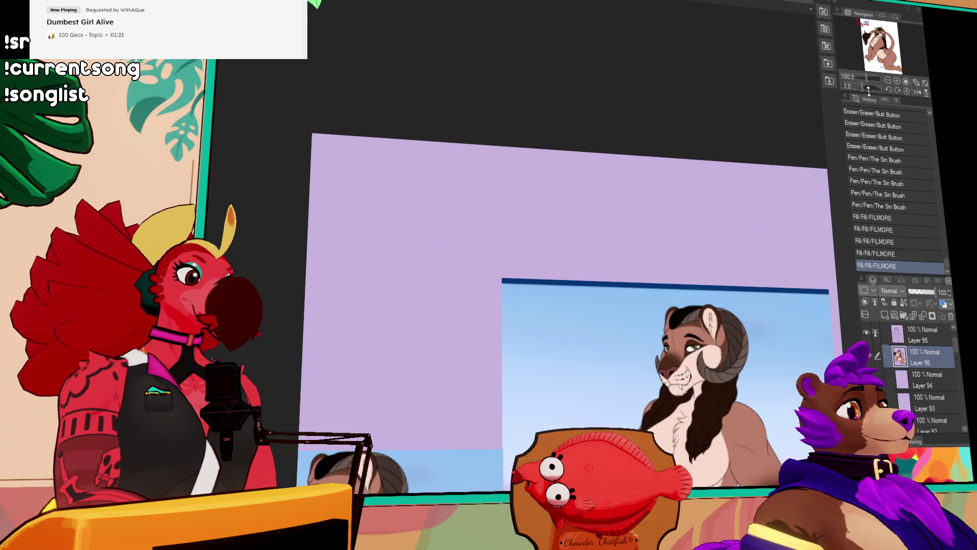
{"action": "left_click_drag", "start_coordinate": [702, 345], "coordinate": [662, 268]}
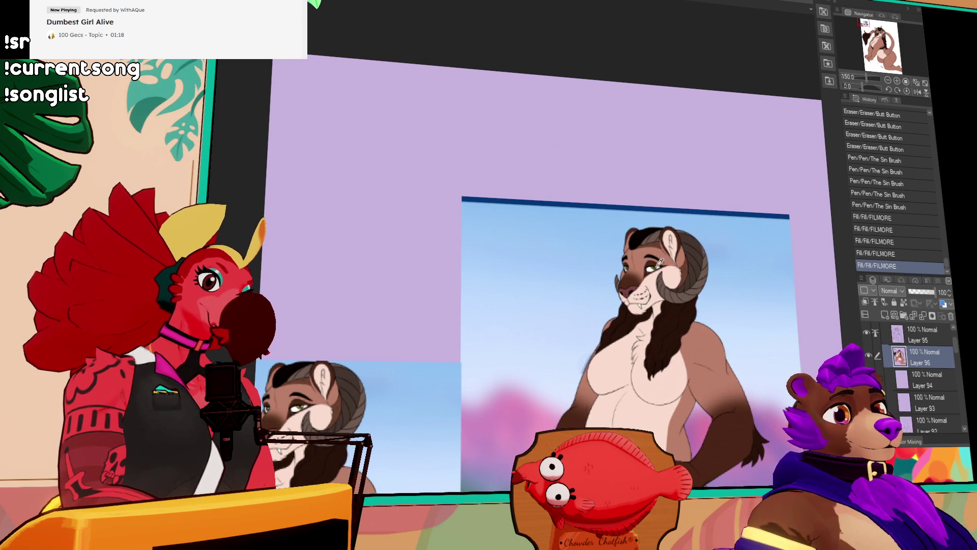
{"action": "left_click_drag", "start_coordinate": [655, 264], "coordinate": [767, 105]}
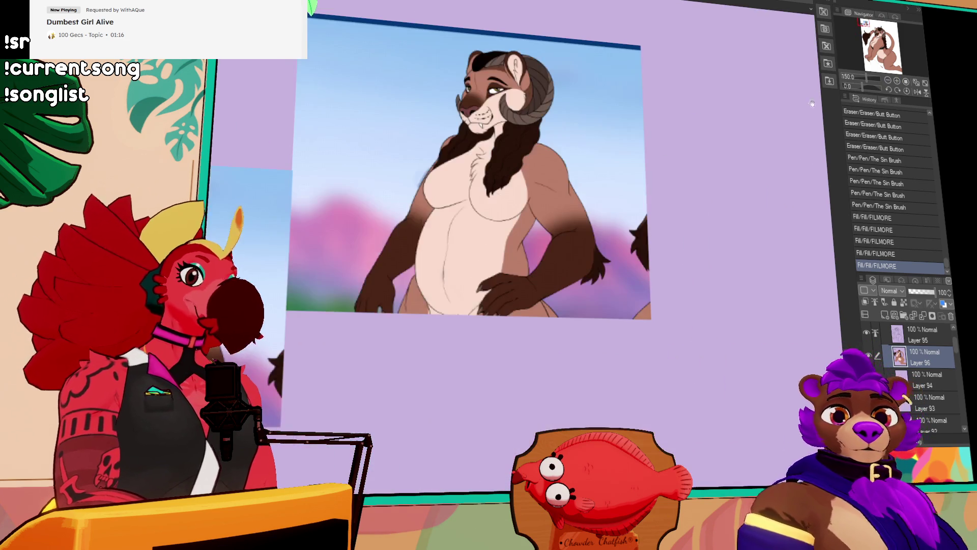
{"action": "scroll", "coordinate": [771, 253], "scroll_direction": "down", "scroll_amount": 2}
{"action": "left_click_drag", "start_coordinate": [772, 253], "coordinate": [690, 123]}
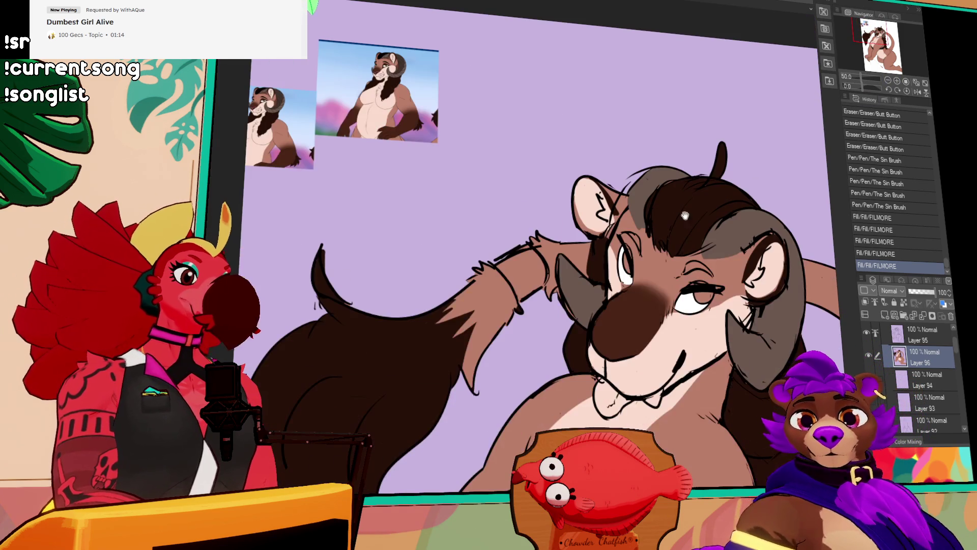
Add small pen marks around the right eye with The Sin Brush
{"action": "left_click", "coordinate": [702, 297]}
{"action": "left_click", "coordinate": [698, 295]}
{"action": "left_click", "coordinate": [702, 293]}
{"action": "left_click", "coordinate": [705, 294]}
{"action": "left_click", "coordinate": [708, 297]}
{"action": "left_click", "coordinate": [696, 295]}
{"action": "left_click", "coordinate": [697, 299]}
{"action": "left_click", "coordinate": [700, 297]}
{"action": "left_click", "coordinate": [702, 295]}
{"action": "left_click", "coordinate": [698, 298]}
Colour the left eye's iris green
{"action": "left_click", "coordinate": [627, 261]}
{"action": "left_click", "coordinate": [625, 258]}
{"action": "left_click", "coordinate": [628, 261]}
{"action": "left_click", "coordinate": [627, 258]}
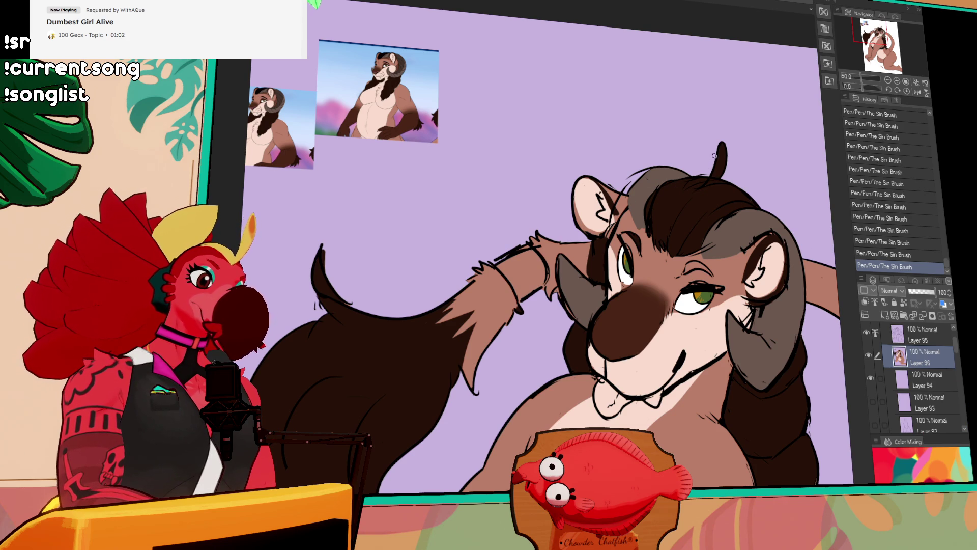
{"action": "key", "text": "ctrl+z"}
{"action": "key", "text": "ctrl+y"}
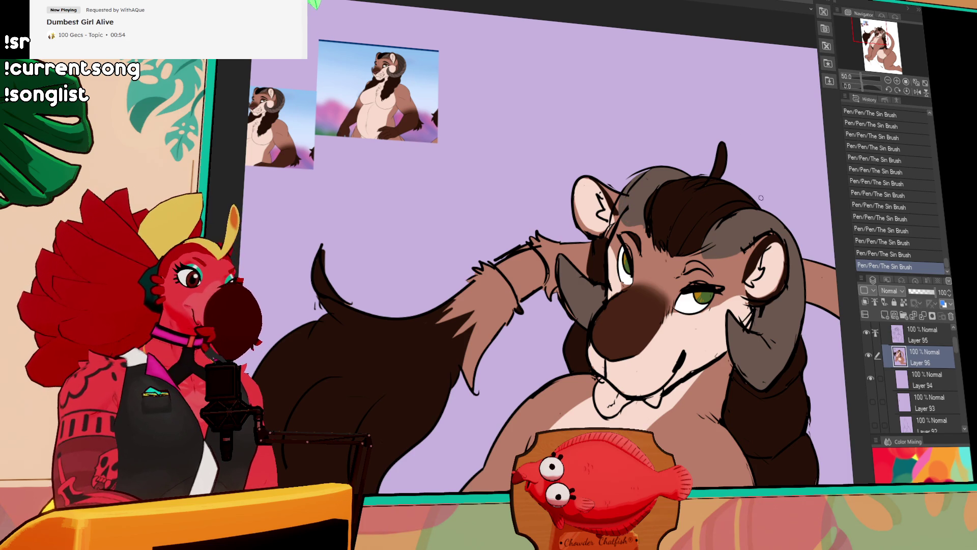
Erase stray hair-line bits on Layer 95, then fill the area near the eye darker on Layer 96
{"action": "key", "text": "alt+bracketright"}
{"action": "left_click_drag", "start_coordinate": [629, 218], "coordinate": [627, 201]}
{"action": "left_click_drag", "start_coordinate": [629, 204], "coordinate": [631, 196]}
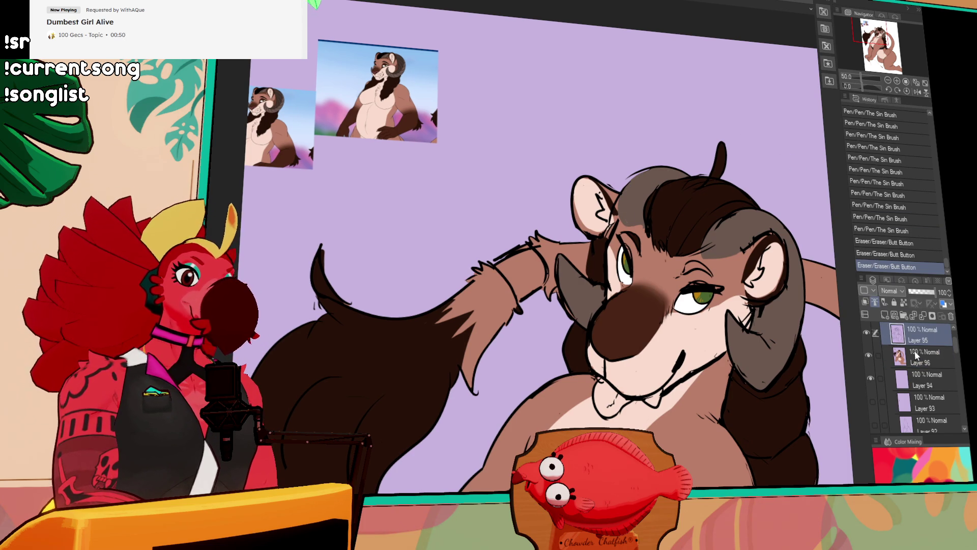
{"action": "key", "text": "alt+bracketleft"}
{"action": "key", "text": "g"}
{"action": "left_click", "coordinate": [693, 269]}
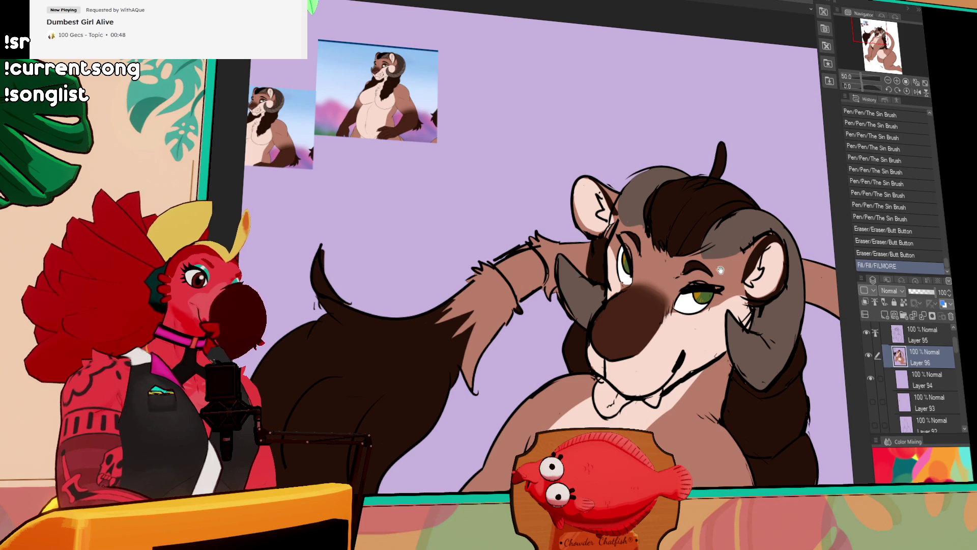
Add small detail marks beside the eye, redoing the first attempts
{"action": "left_click_drag", "start_coordinate": [723, 265], "coordinate": [726, 252]}
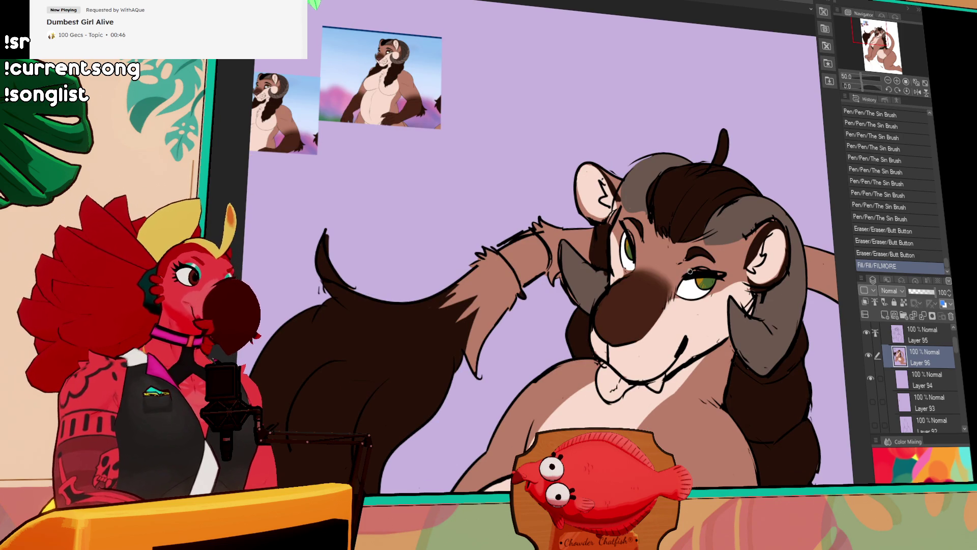
{"action": "left_click", "coordinate": [674, 290]}
{"action": "key", "text": "ctrl+z"}
{"action": "left_click", "coordinate": [672, 291]}
{"action": "key", "text": "ctrl+z"}
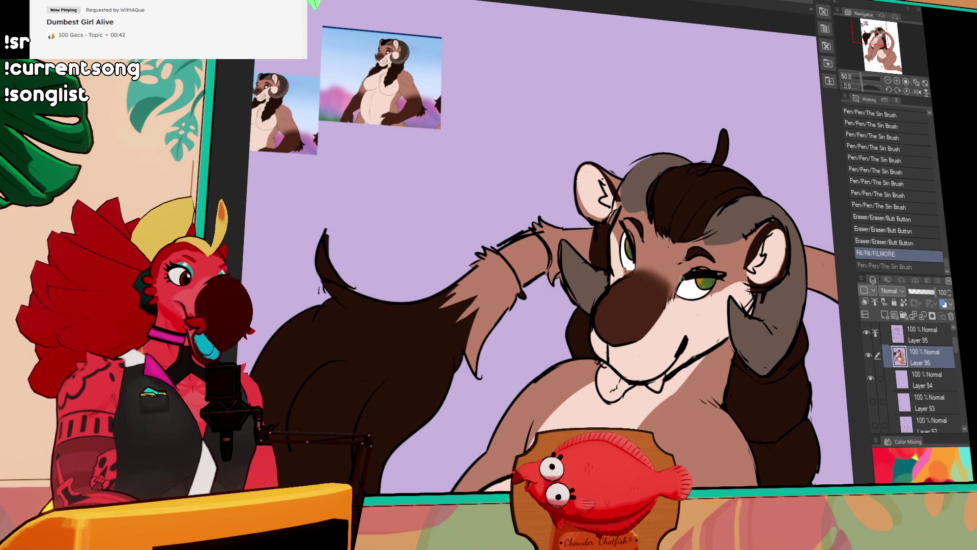
{"action": "left_click", "coordinate": [672, 292]}
{"action": "left_click", "coordinate": [671, 294]}
{"action": "left_click", "coordinate": [672, 292]}
{"action": "left_click", "coordinate": [674, 292]}
{"action": "left_click", "coordinate": [676, 291]}
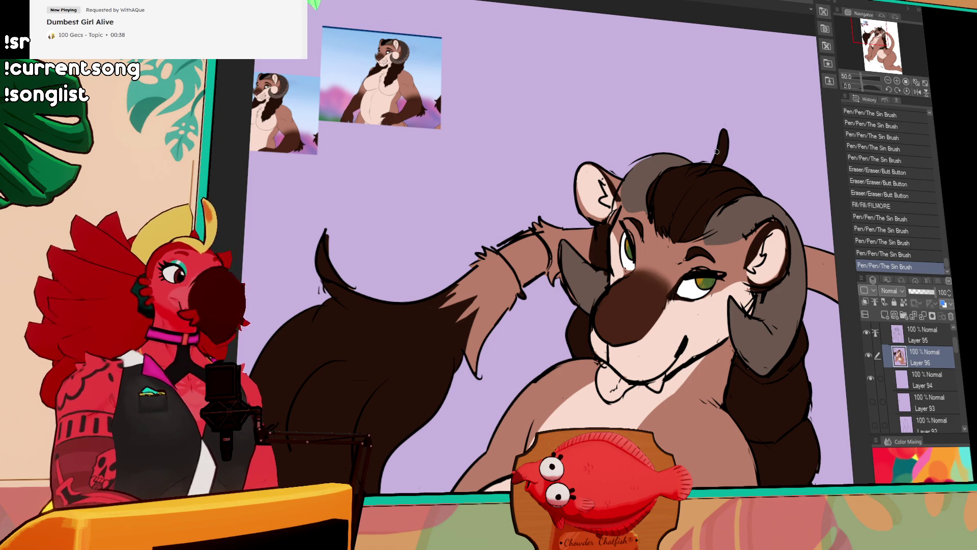
Draw dark eyelashes around the right eye
{"action": "left_click_drag", "start_coordinate": [731, 244], "coordinate": [717, 187]}
{"action": "left_click", "coordinate": [702, 221]}
{"action": "left_click", "coordinate": [701, 216]}
{"action": "left_click", "coordinate": [700, 227]}
{"action": "left_click", "coordinate": [699, 224]}
{"action": "left_click", "coordinate": [697, 222]}
{"action": "left_click", "coordinate": [703, 213]}
{"action": "left_click", "coordinate": [690, 206]}
{"action": "left_click", "coordinate": [707, 213]}
{"action": "left_click", "coordinate": [708, 211]}
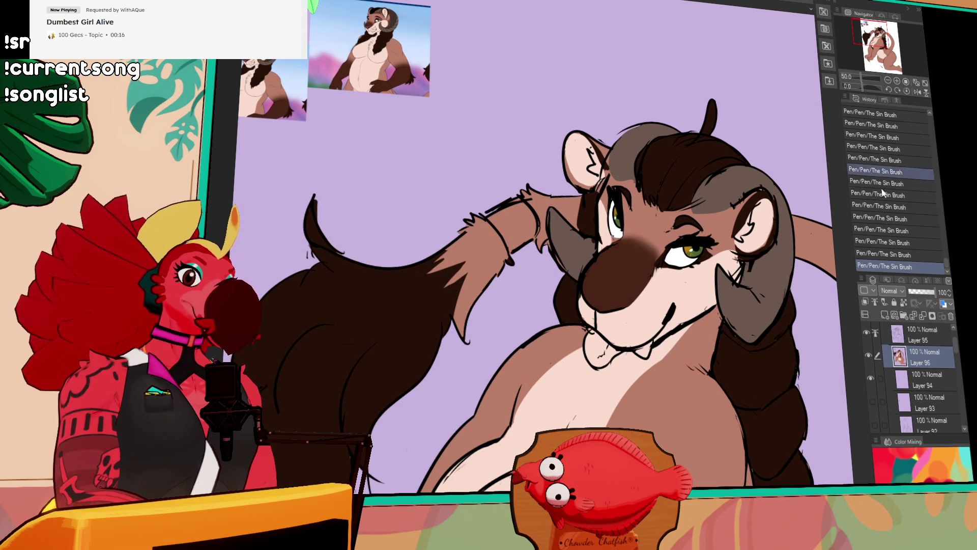
On Layer 95, clean up lines near the forehead, ear and horn
{"action": "key", "text": "alt+bracketright"}
{"action": "mouse_move", "coordinate": [720, 175]}
{"action": "left_mouse_down"}
{"action": "mouse_move", "coordinate": [708, 191]}
{"action": "mouse_move", "coordinate": [738, 173]}
{"action": "mouse_move", "coordinate": [752, 196]}
{"action": "mouse_move", "coordinate": [736, 206]}
{"action": "mouse_move", "coordinate": [767, 175]}
{"action": "left_mouse_up"}
{"action": "key", "text": "p"}
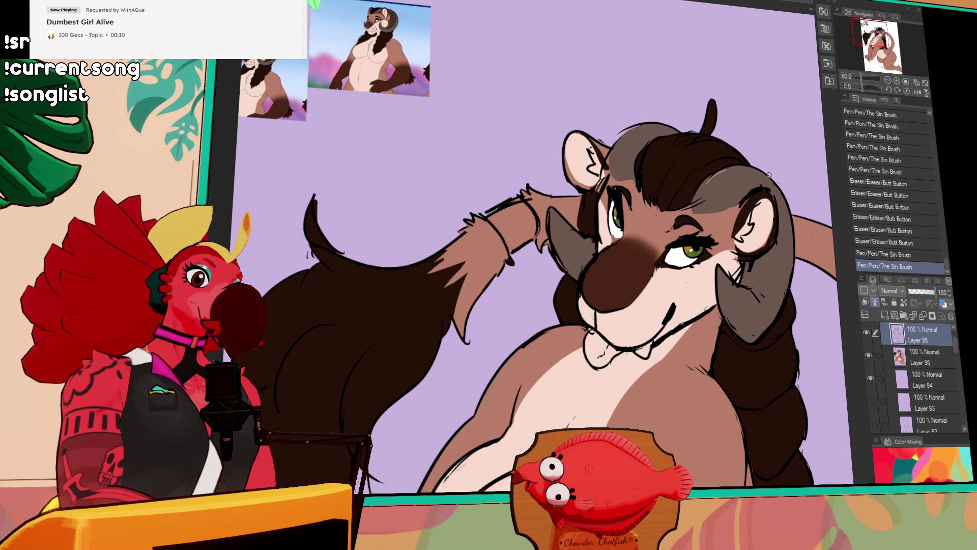
{"action": "key", "text": "e"}
{"action": "left_click_drag", "start_coordinate": [776, 239], "coordinate": [750, 273]}
{"action": "left_click_drag", "start_coordinate": [591, 149], "coordinate": [632, 105]}
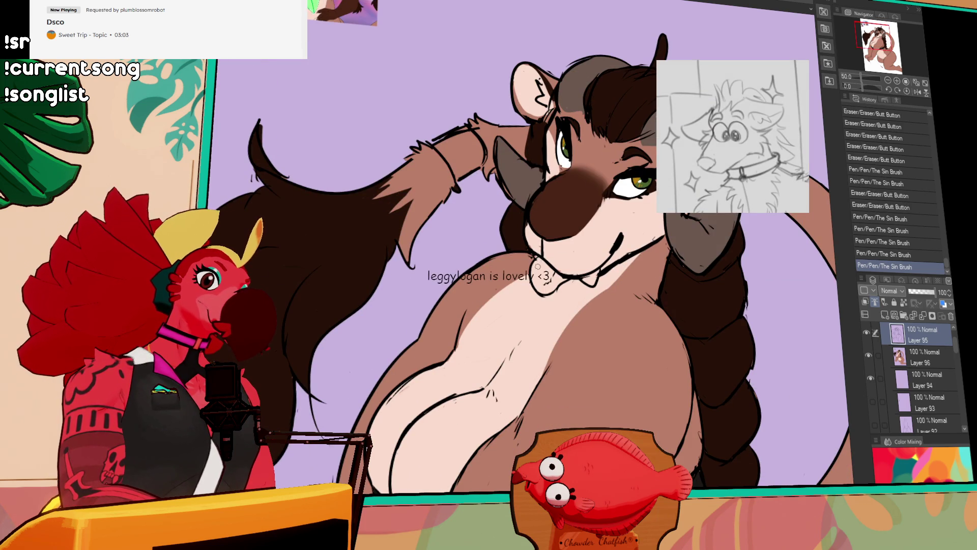
{"action": "left_click_drag", "start_coordinate": [502, 173], "coordinate": [510, 194]}
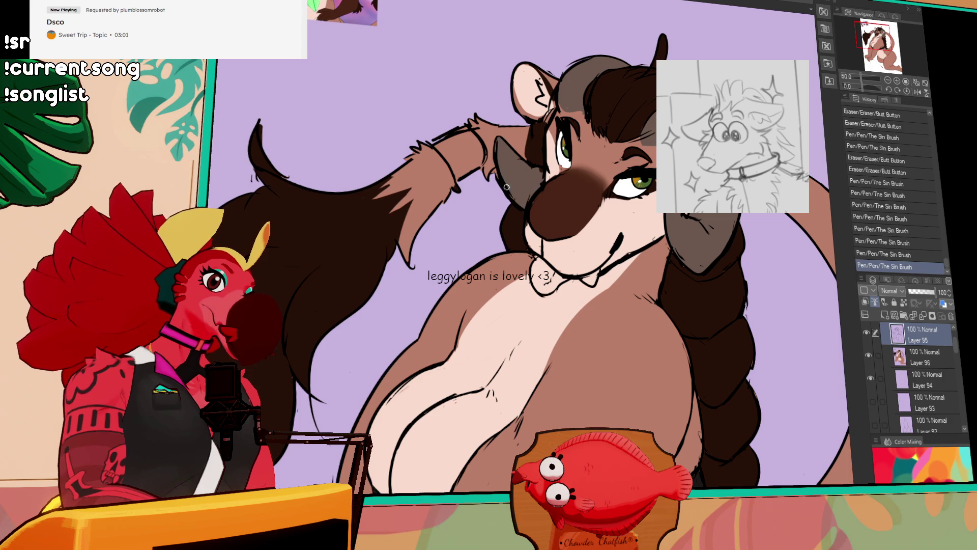
{"action": "scroll", "coordinate": [529, 255], "scroll_direction": "up", "scroll_amount": 3}
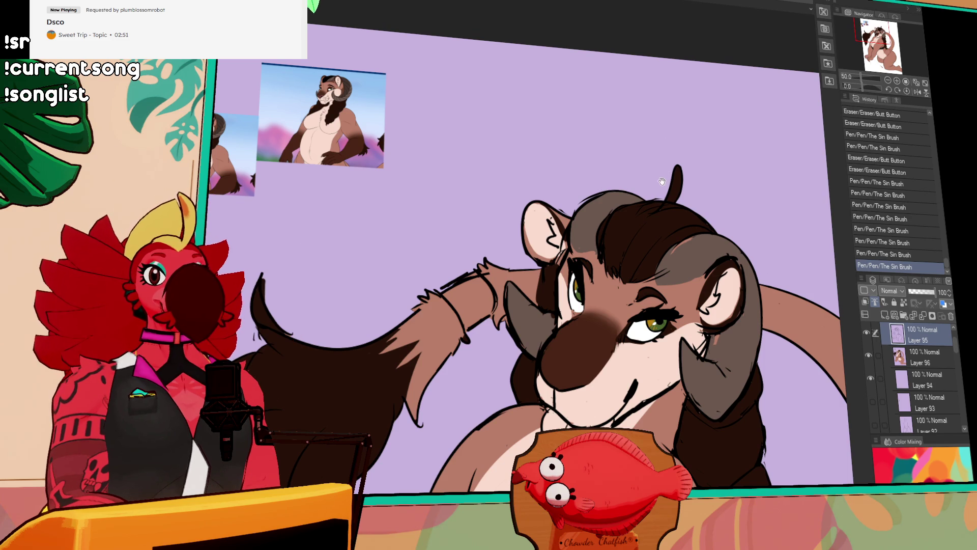
On Layer 96, recolour the raised arm and fill the wristband darker brown
{"action": "left_click", "coordinate": [491, 298]}
{"action": "key", "text": "ctrl+z"}
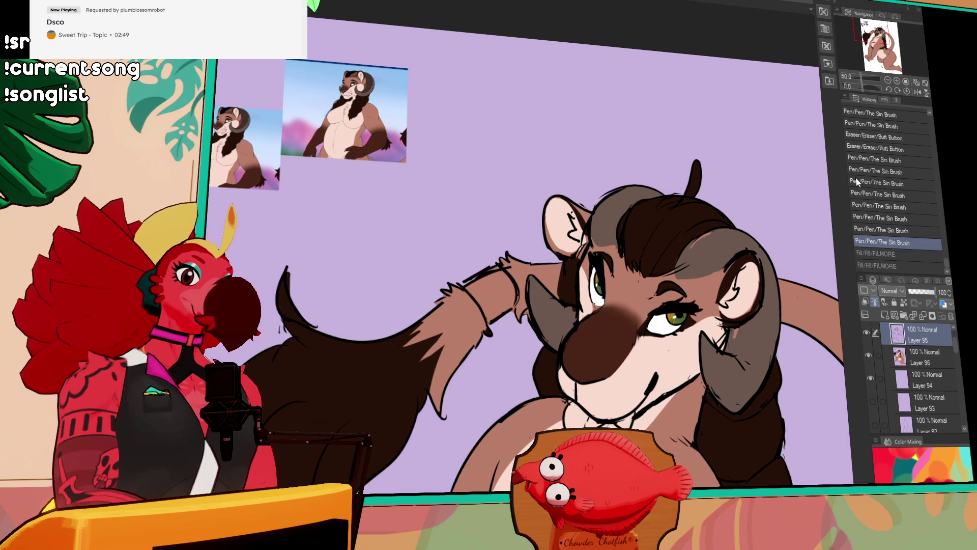
{"action": "left_click", "coordinate": [911, 357]}
{"action": "left_click", "coordinate": [486, 295]}
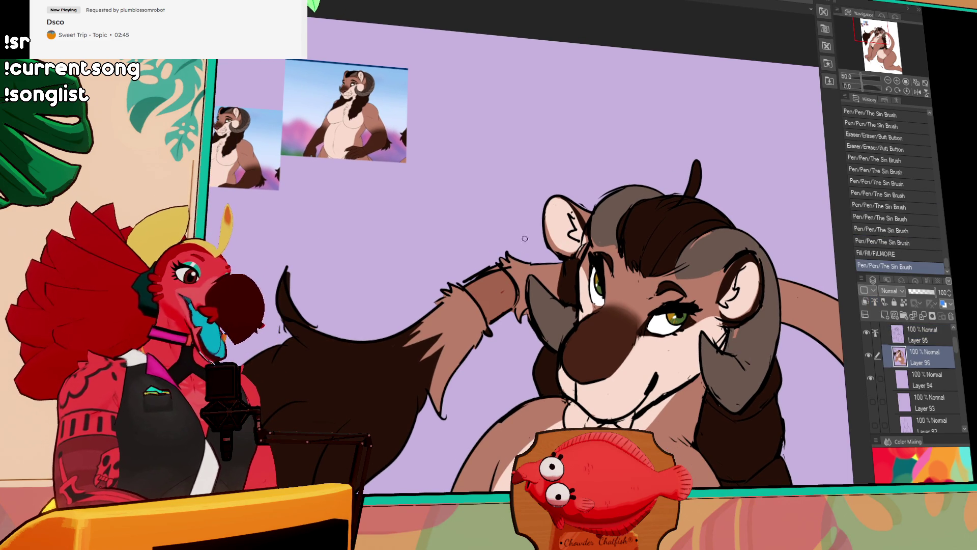
{"action": "left_click", "coordinate": [510, 267]}
Add pen strokes atop the head, fill the tongue pink and touch up the mouth
{"action": "left_click_drag", "start_coordinate": [752, 334], "coordinate": [703, 262]}
{"action": "mouse_move", "coordinate": [651, 171]}
{"action": "left_mouse_down"}
{"action": "mouse_move", "coordinate": [643, 181]}
{"action": "mouse_move", "coordinate": [642, 171]}
{"action": "left_mouse_up"}
{"action": "mouse_move", "coordinate": [685, 147]}
{"action": "left_mouse_down"}
{"action": "mouse_move", "coordinate": [680, 153]}
{"action": "mouse_move", "coordinate": [741, 193]}
{"action": "left_mouse_up"}
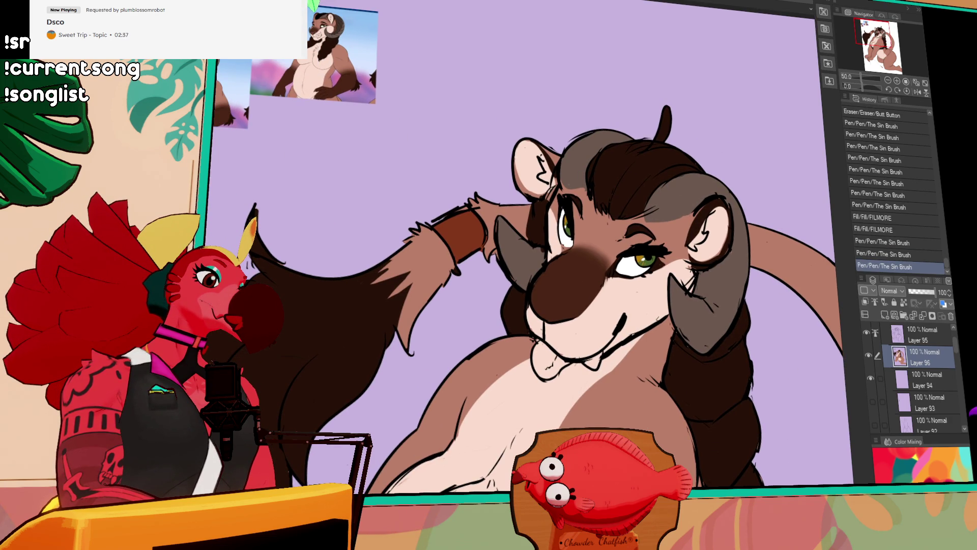
{"action": "left_click_drag", "start_coordinate": [490, 278], "coordinate": [491, 255]}
{"action": "left_click", "coordinate": [552, 332]}
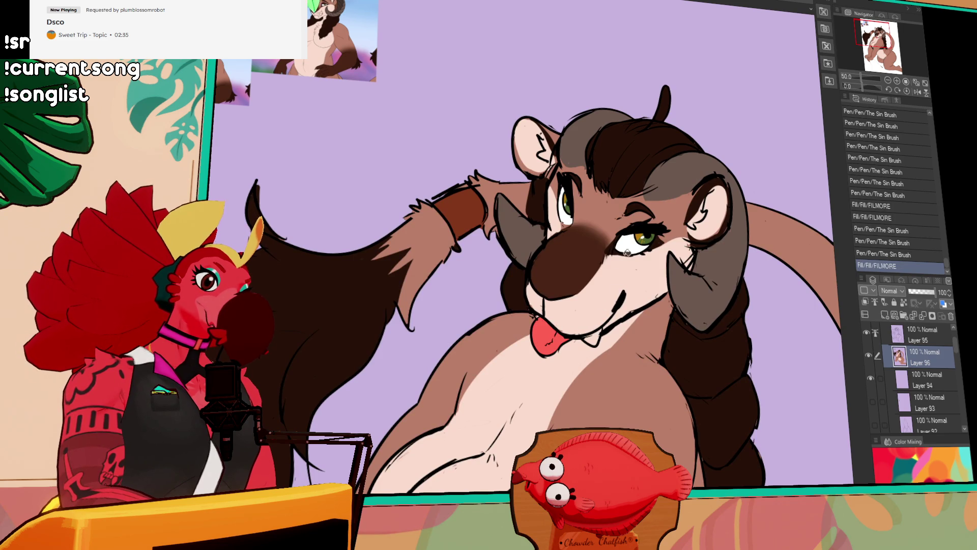
{"action": "left_click", "coordinate": [616, 285]}
{"action": "left_click_drag", "start_coordinate": [595, 342], "coordinate": [599, 314]}
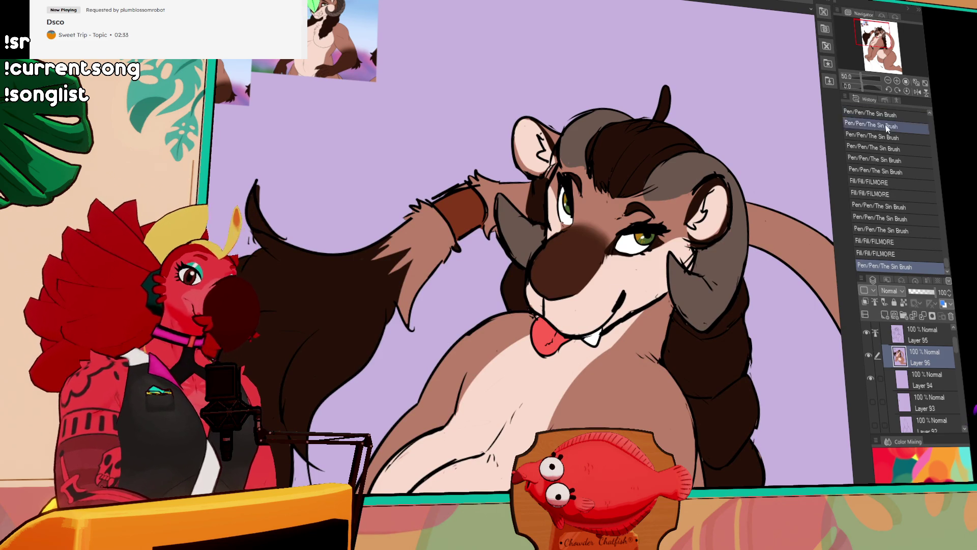
Pan down to bring the ram's chest and black bikini into view
{"action": "left_click_drag", "start_coordinate": [706, 200], "coordinate": [693, 230]}
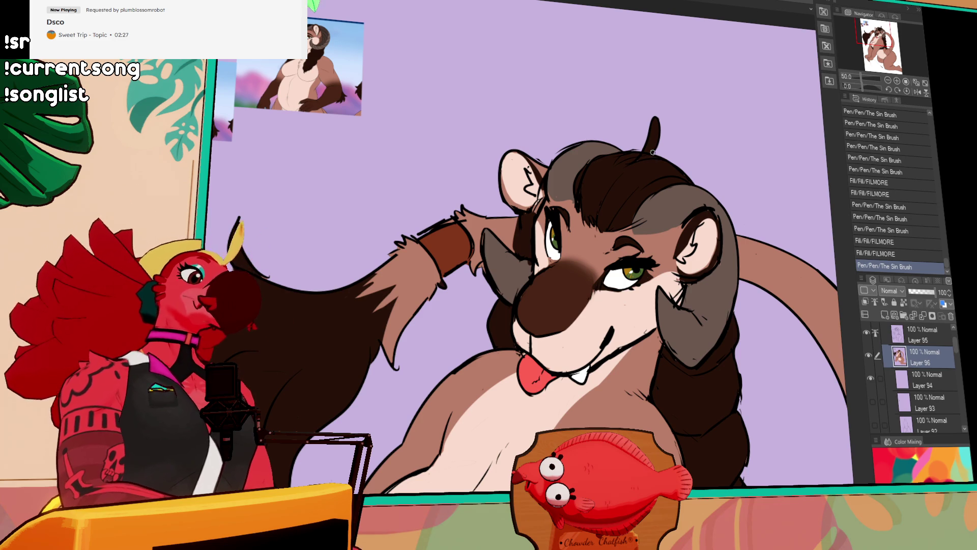
{"action": "left_click_drag", "start_coordinate": [733, 185], "coordinate": [711, 119]}
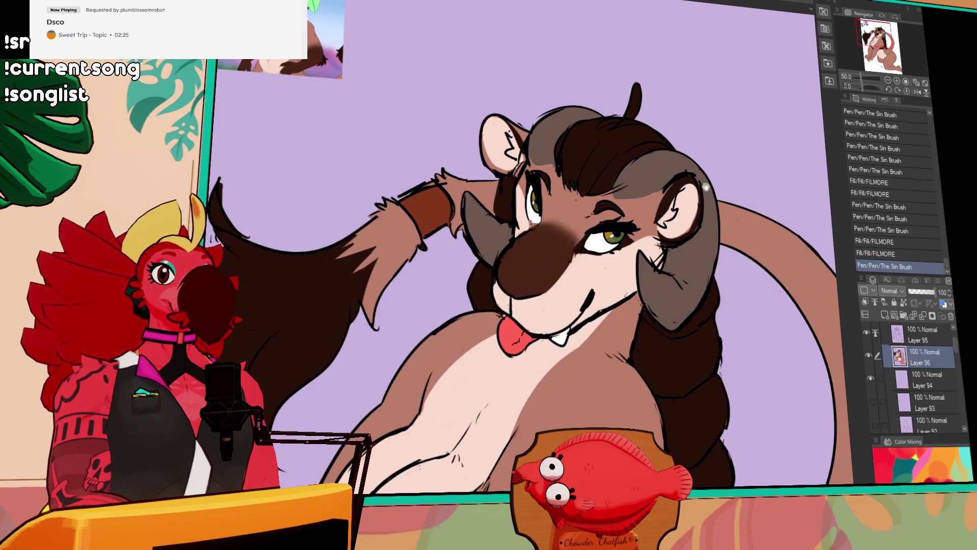
{"action": "left_click_drag", "start_coordinate": [705, 181], "coordinate": [694, 97]}
{"action": "left_click_drag", "start_coordinate": [725, 277], "coordinate": [711, 152]}
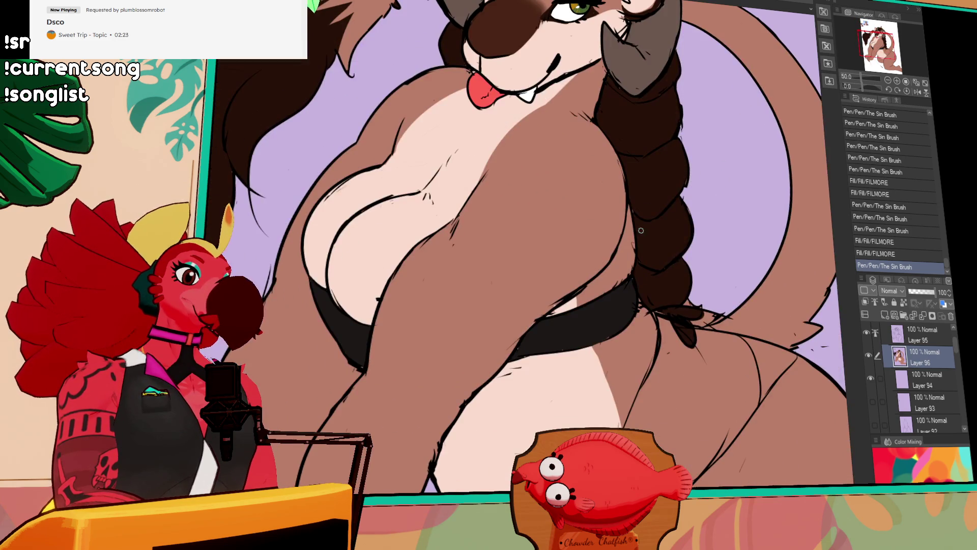
On Layer 95, erase stray line marks around the chest and lower body
{"action": "left_click_drag", "start_coordinate": [643, 201], "coordinate": [620, 268]}
{"action": "left_click", "coordinate": [931, 335]}
{"action": "left_click_drag", "start_coordinate": [580, 295], "coordinate": [519, 326]}
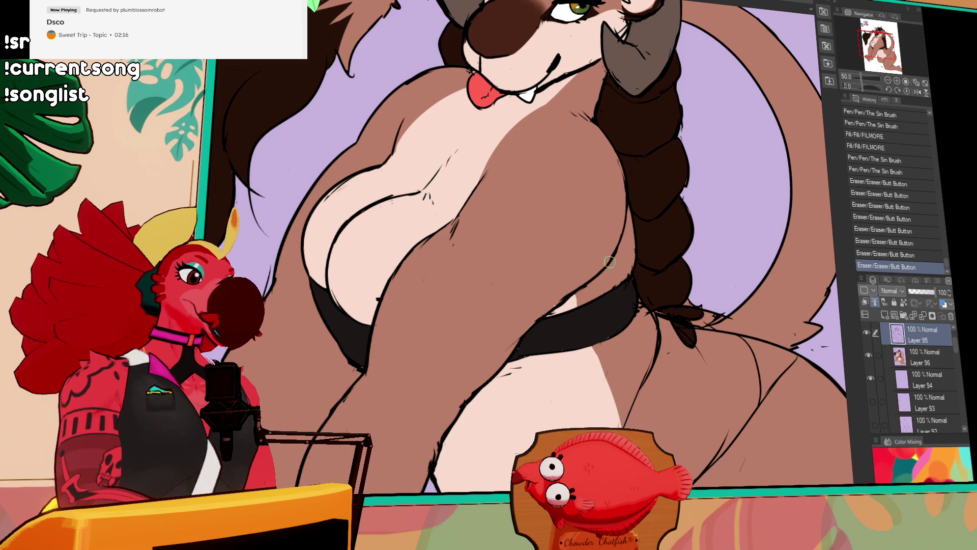
{"action": "left_click_drag", "start_coordinate": [594, 274], "coordinate": [534, 321]}
{"action": "left_click_drag", "start_coordinate": [489, 364], "coordinate": [519, 366]}
{"action": "left_click_drag", "start_coordinate": [542, 313], "coordinate": [504, 352]}
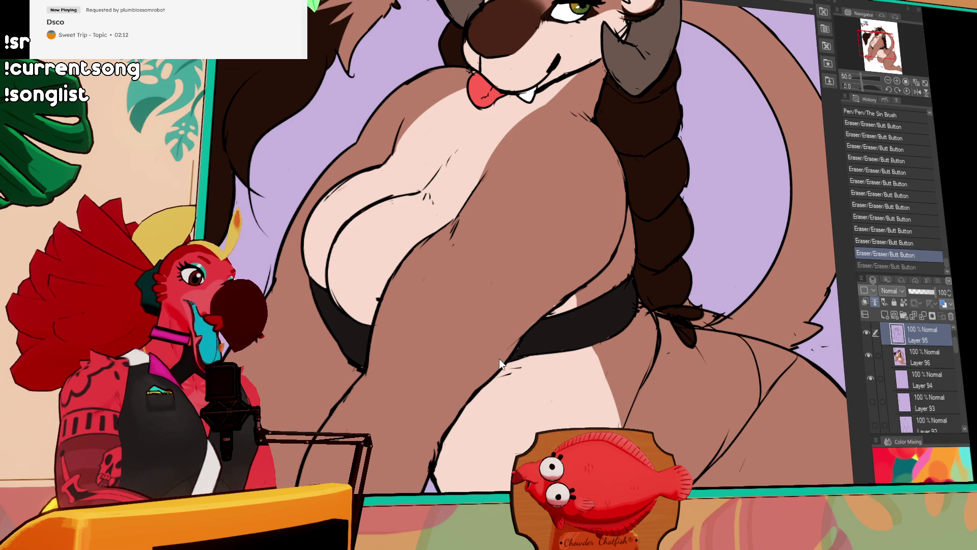
{"action": "left_click_drag", "start_coordinate": [543, 297], "coordinate": [635, 378]}
{"action": "left_click_drag", "start_coordinate": [479, 386], "coordinate": [482, 364]}
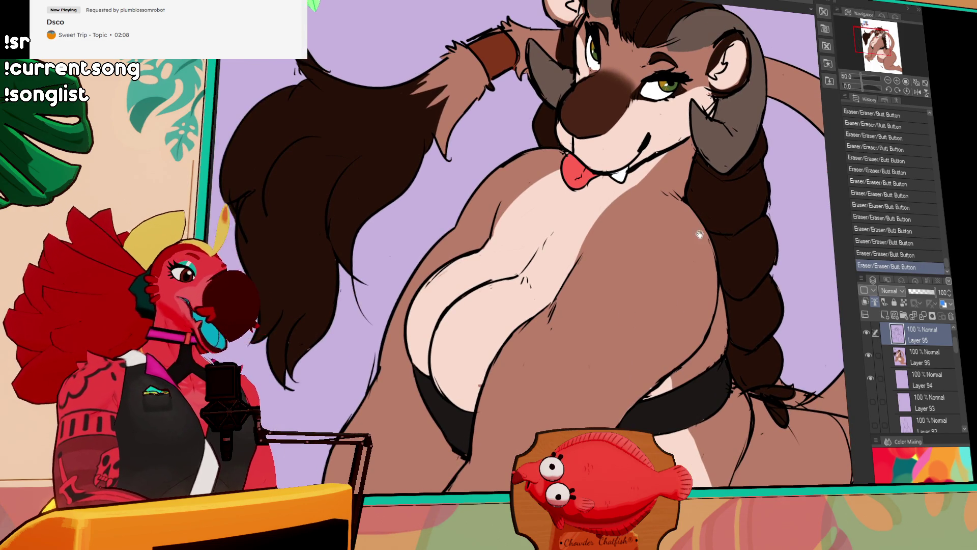
Redraw the ram's cheek and ear outline with small pen strokes
{"action": "left_click_drag", "start_coordinate": [689, 234], "coordinate": [703, 263]}
{"action": "left_click_drag", "start_coordinate": [766, 134], "coordinate": [688, 192]}
{"action": "mouse_move", "coordinate": [690, 190]}
{"action": "left_mouse_down"}
{"action": "mouse_move", "coordinate": [682, 199]}
{"action": "mouse_move", "coordinate": [711, 162]}
{"action": "left_mouse_up"}
{"action": "left_click_drag", "start_coordinate": [712, 164], "coordinate": [709, 161]}
{"action": "left_click_drag", "start_coordinate": [706, 110], "coordinate": [718, 109]}
{"action": "left_click_drag", "start_coordinate": [719, 110], "coordinate": [721, 139]}
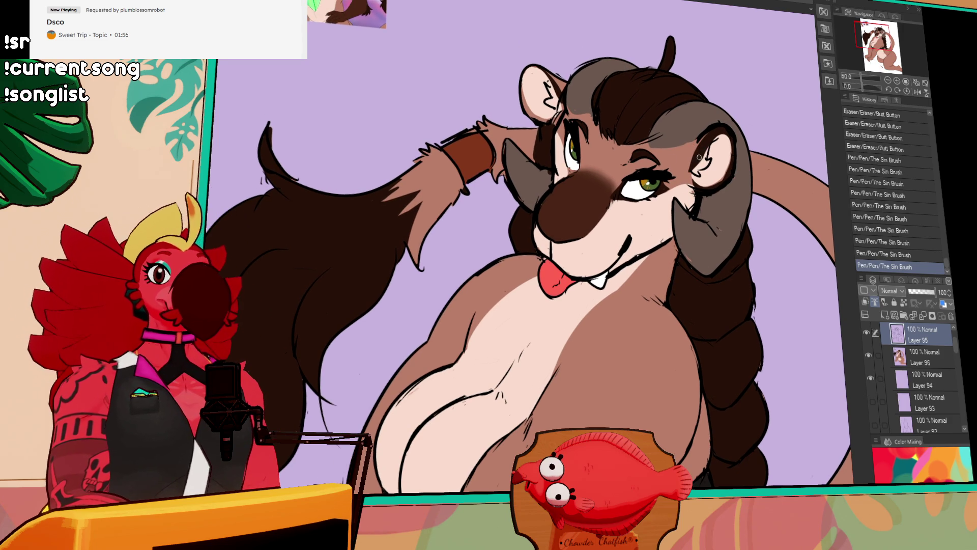
Touch up the muzzle outline, draw a round stud on the wristband and fill it cyan
{"action": "scroll", "coordinate": [611, 194], "scroll_direction": "down", "scroll_amount": 1}
{"action": "left_click_drag", "start_coordinate": [540, 210], "coordinate": [543, 237]}
{"action": "left_click_drag", "start_coordinate": [712, 131], "coordinate": [717, 159]}
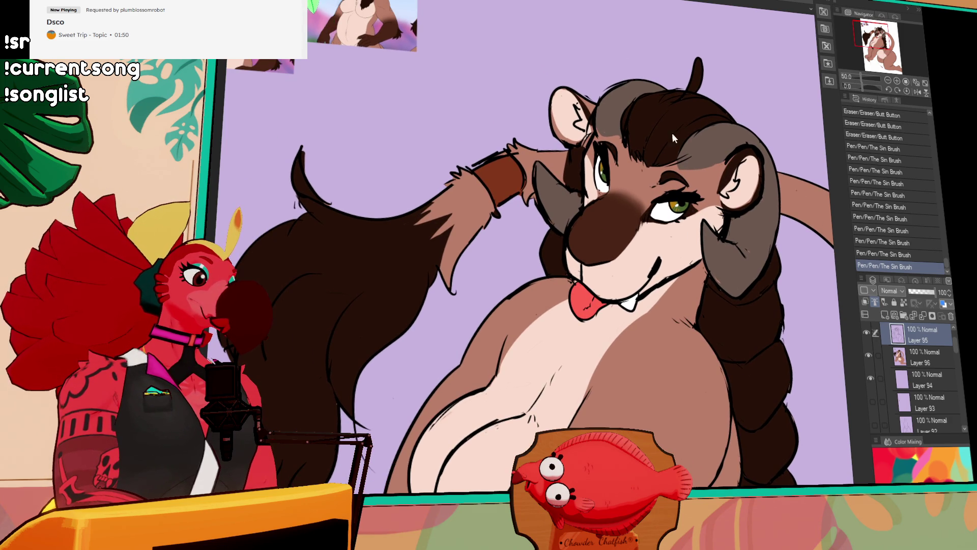
{"action": "left_click_drag", "start_coordinate": [685, 126], "coordinate": [596, 230]}
{"action": "mouse_move", "coordinate": [512, 183]}
{"action": "left_mouse_down"}
{"action": "mouse_move", "coordinate": [503, 194]}
{"action": "mouse_move", "coordinate": [504, 184]}
{"action": "left_mouse_up"}
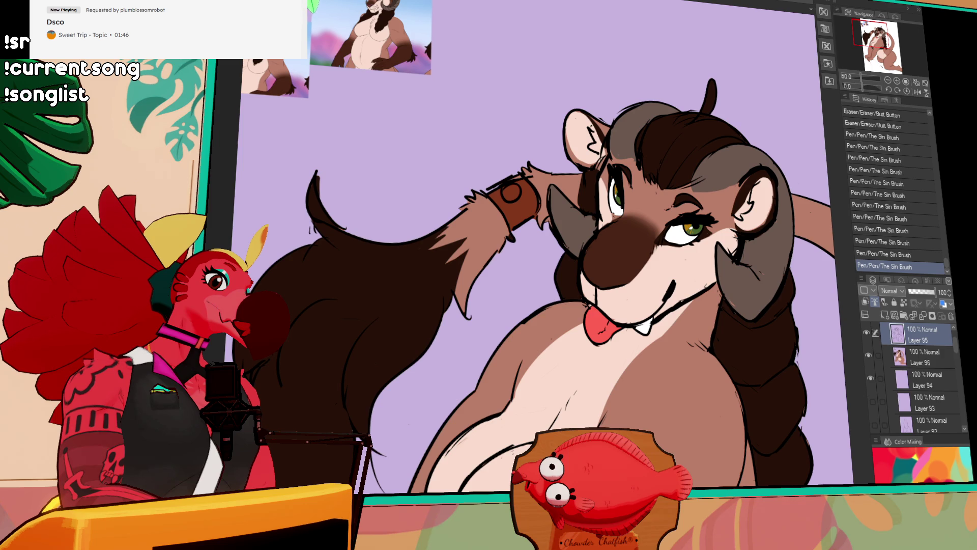
{"action": "left_click", "coordinate": [909, 359]}
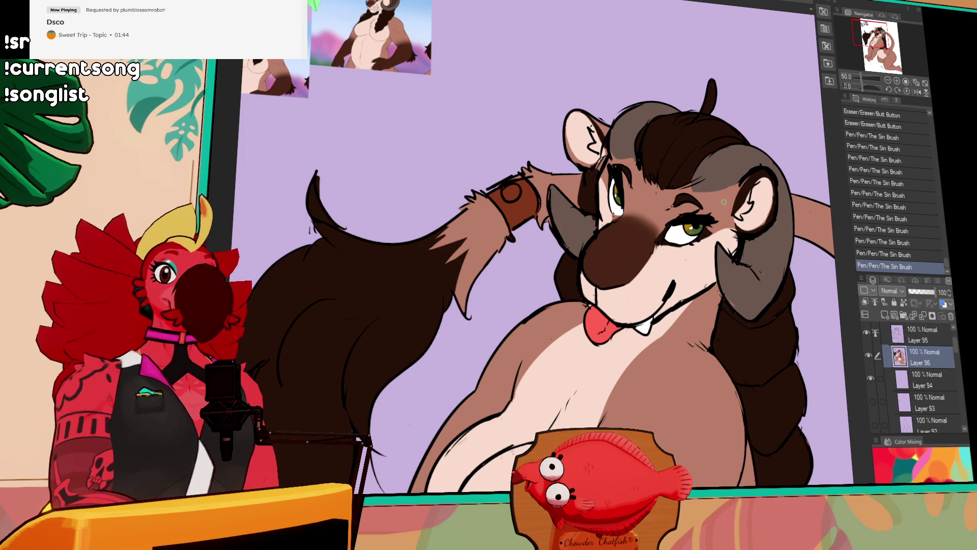
{"action": "left_click_drag", "start_coordinate": [588, 195], "coordinate": [596, 204]}
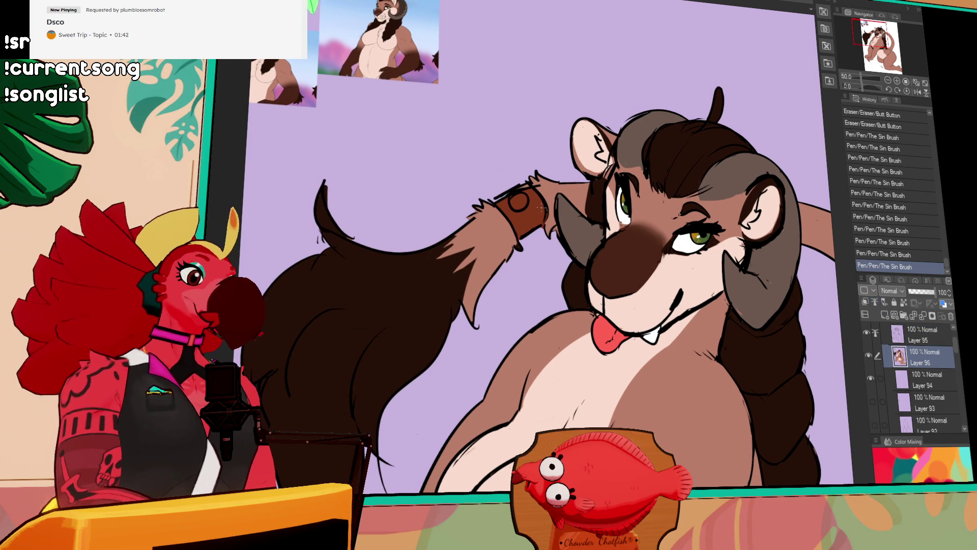
{"action": "left_click", "coordinate": [520, 202]}
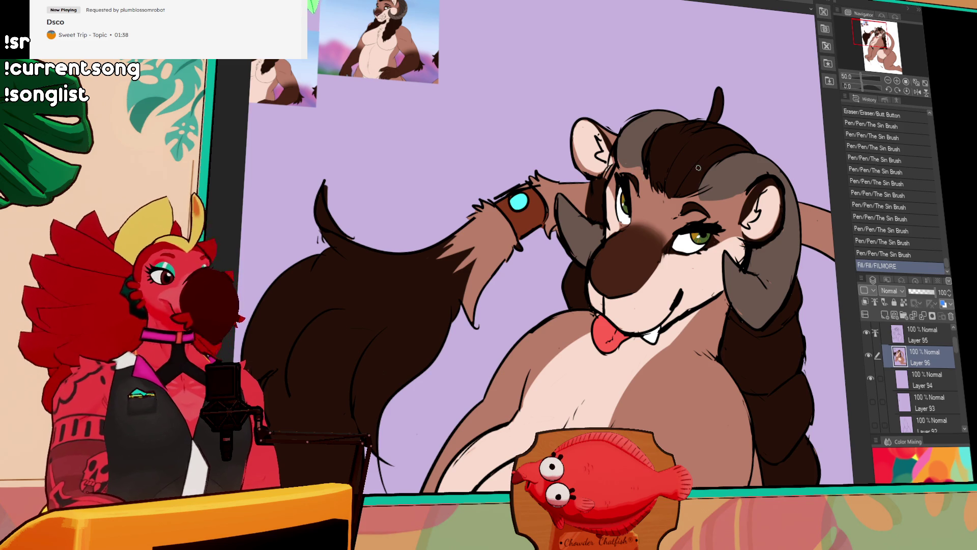
{"action": "scroll", "coordinate": [723, 216], "scroll_direction": "down", "scroll_amount": 3}
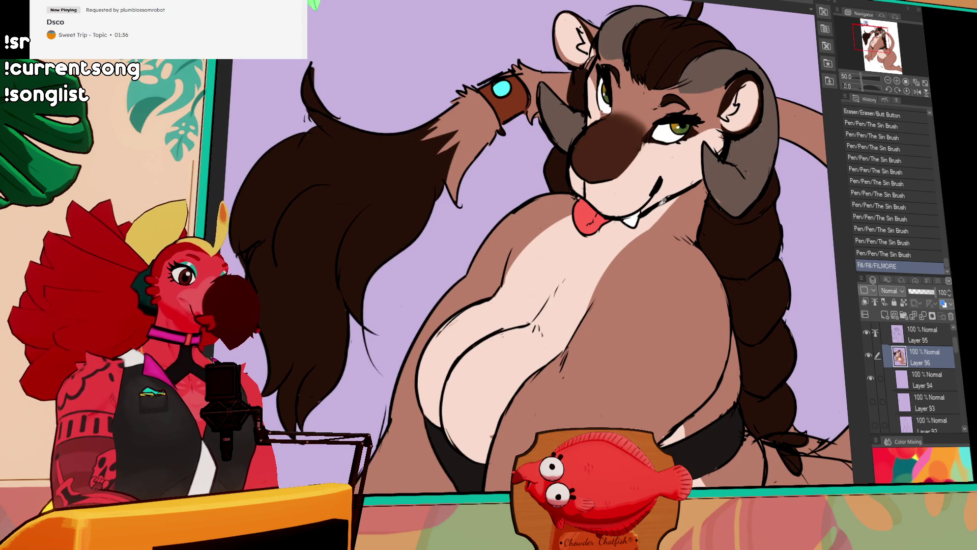
On Layer 95, outline the fang, refine the mouth and face lines, then view the whole figure
{"action": "key", "text": "alt+bracketright"}
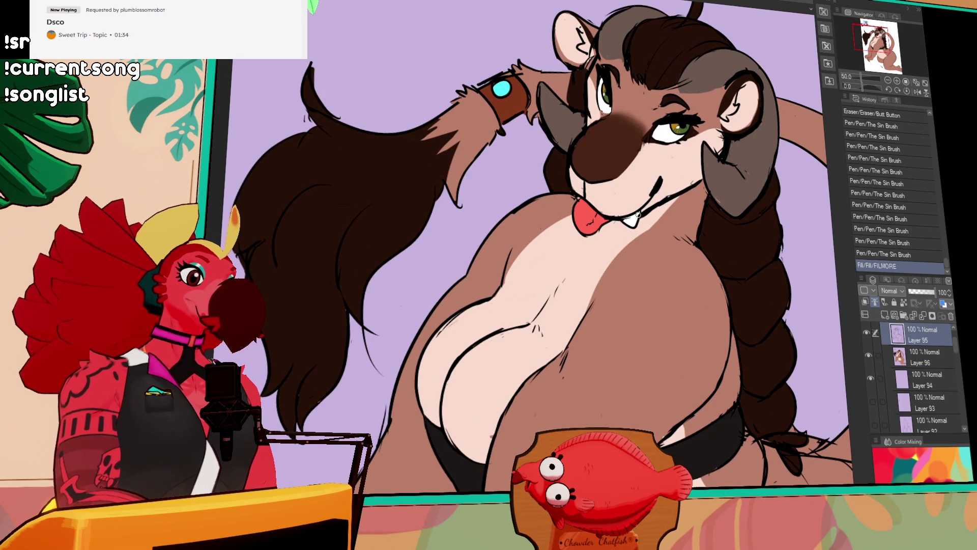
{"action": "left_click_drag", "start_coordinate": [631, 216], "coordinate": [627, 226]}
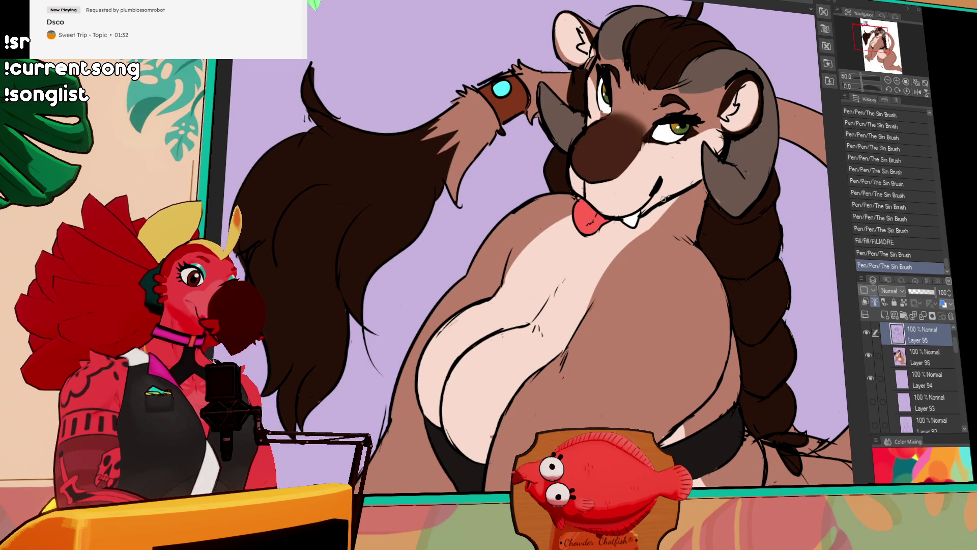
{"action": "left_click_drag", "start_coordinate": [671, 197], "coordinate": [640, 214]}
{"action": "mouse_move", "coordinate": [652, 208]}
{"action": "left_mouse_down"}
{"action": "mouse_move", "coordinate": [696, 185]}
{"action": "mouse_move", "coordinate": [666, 198]}
{"action": "left_mouse_up"}
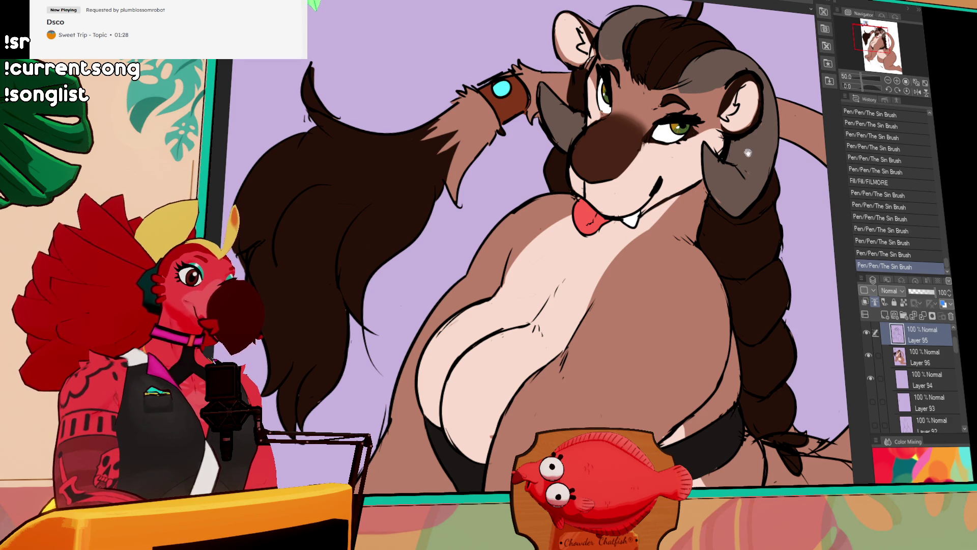
{"action": "left_click_drag", "start_coordinate": [733, 144], "coordinate": [738, 176]}
{"action": "key", "text": "ctrl+z"}
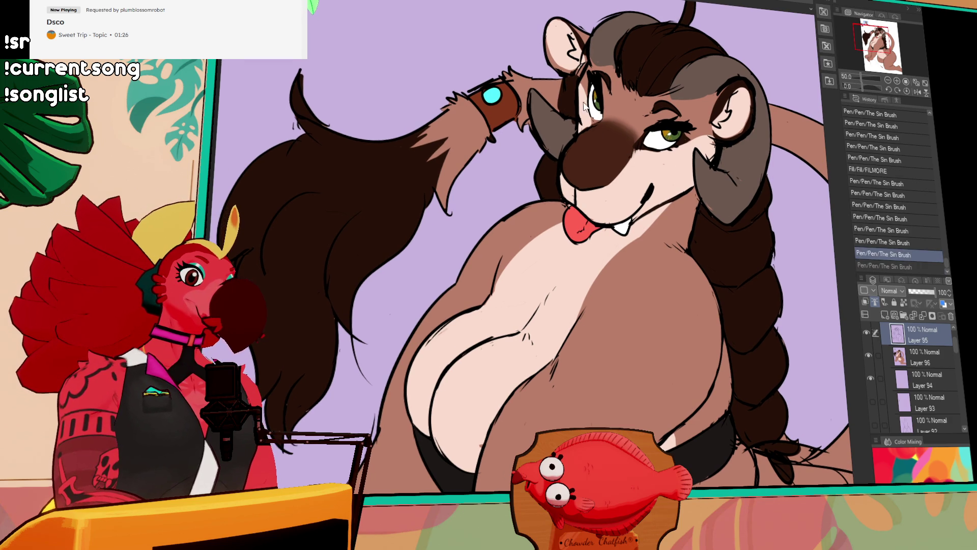
{"action": "key", "text": "ctrl+y"}
{"action": "key", "text": "ctrl+y"}
{"action": "key", "text": "ctrl+y"}
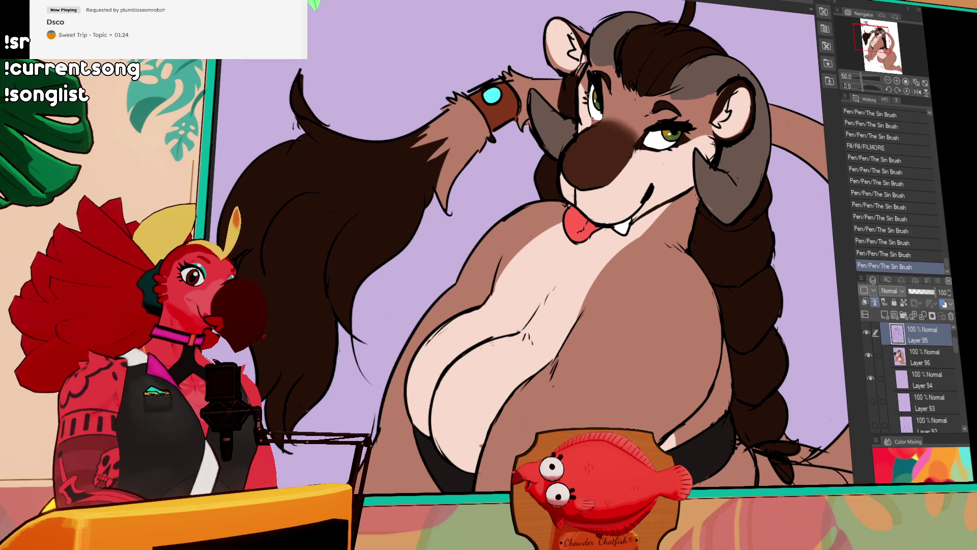
{"action": "left_click", "coordinate": [888, 81]}
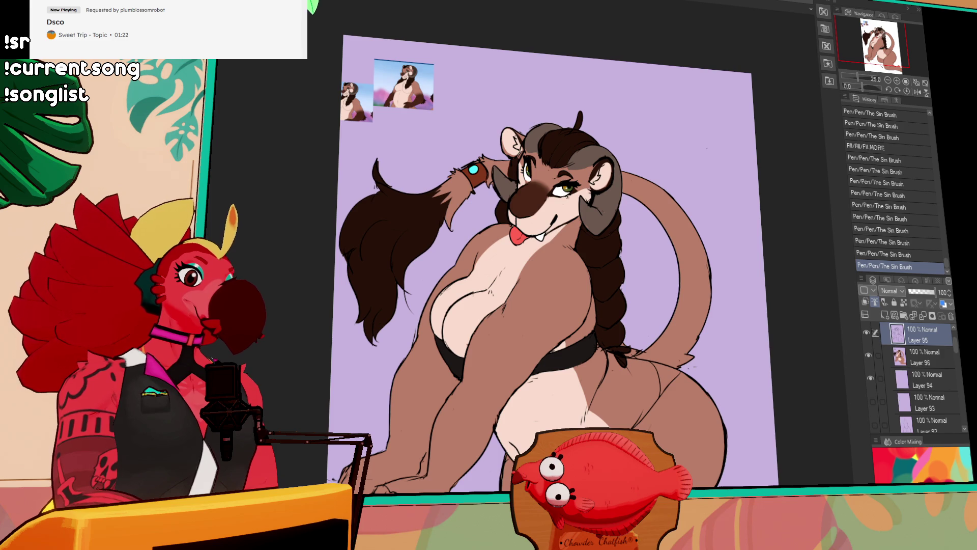
On Layer 96, try a dark brown fill on the arm, then undo it
{"action": "mouse_move", "coordinate": [700, 175]}
{"action": "left_mouse_down"}
{"action": "mouse_move", "coordinate": [693, 150]}
{"action": "mouse_move", "coordinate": [695, 162]}
{"action": "left_mouse_up"}
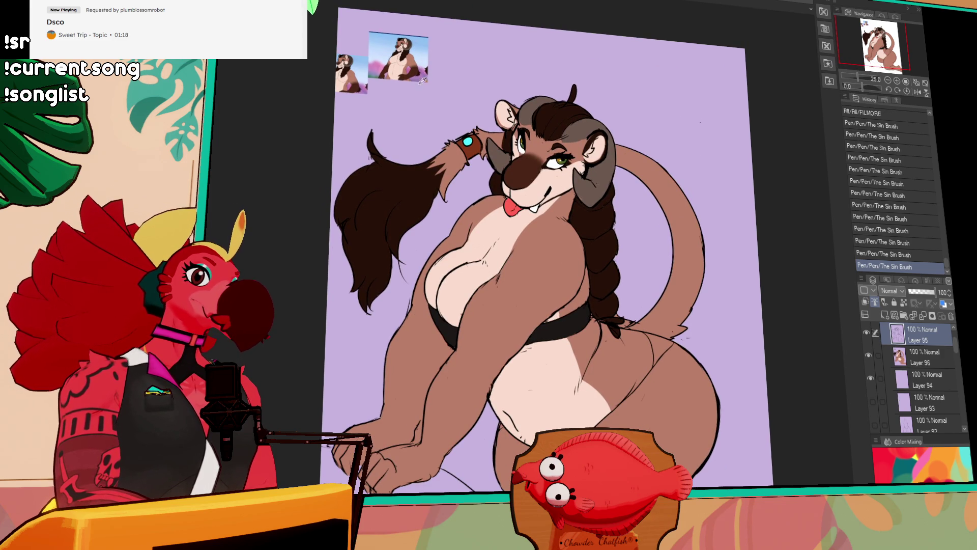
{"action": "mouse_move", "coordinate": [483, 335]}
{"action": "left_mouse_down"}
{"action": "mouse_move", "coordinate": [491, 308]}
{"action": "mouse_move", "coordinate": [475, 316]}
{"action": "mouse_move", "coordinate": [511, 337]}
{"action": "left_mouse_up"}
{"action": "key", "text": "ctrl+z"}
{"action": "key", "text": "alt+bracketleft"}
{"action": "left_click", "coordinate": [481, 351]}
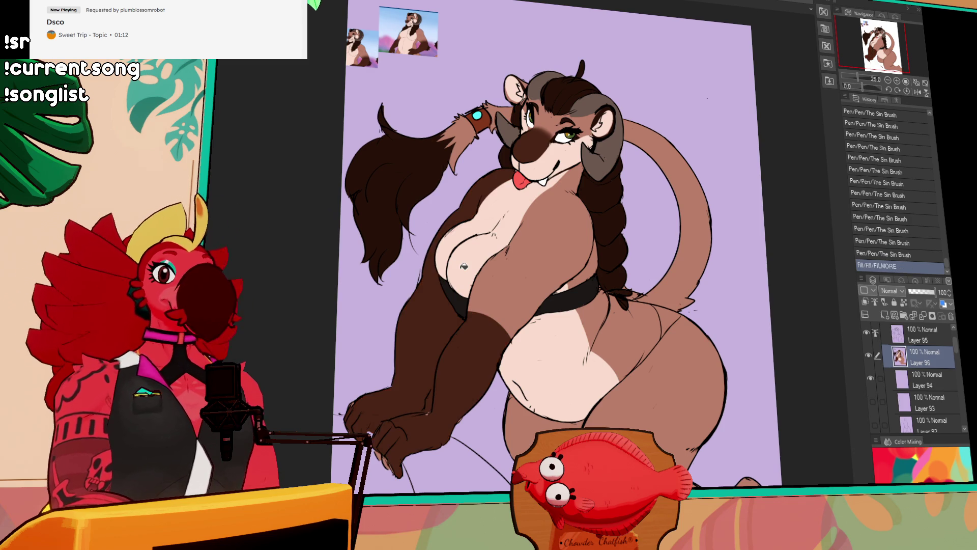
{"action": "key", "text": "ctrl+z"}
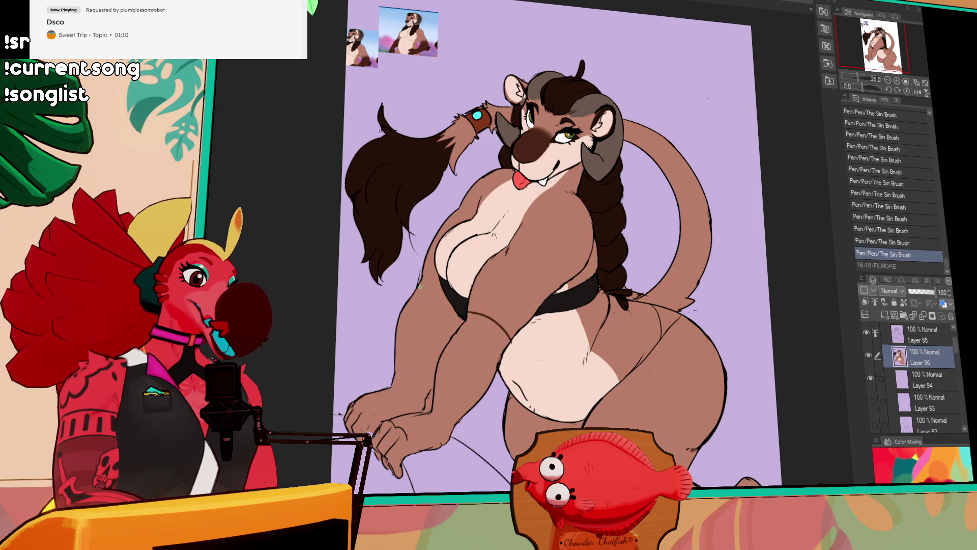
Test a dark stroke on the upper arm, comparing with undo/redo, then remove it
{"action": "left_click_drag", "start_coordinate": [417, 288], "coordinate": [449, 302]}
{"action": "key", "text": "ctrl+z"}
{"action": "key", "text": "ctrl+y"}
{"action": "key", "text": "ctrl+z"}
{"action": "key", "text": "ctrl+y"}
{"action": "key", "text": "ctrl+z"}
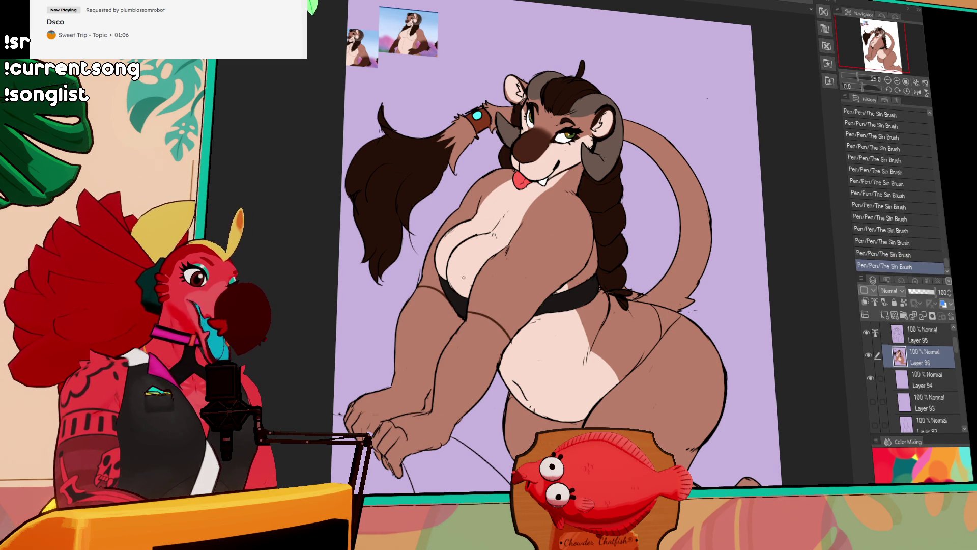
Fill the forearm, hand and an upper-arm gap dark brown, and add short claw strokes
{"action": "left_click", "coordinate": [448, 328]}
{"action": "left_click", "coordinate": [439, 322]}
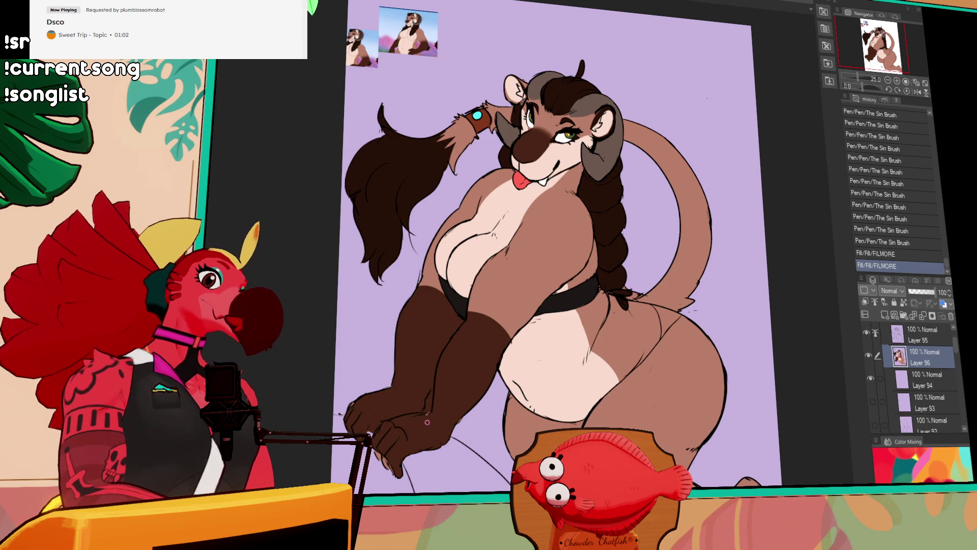
{"action": "left_click_drag", "start_coordinate": [427, 424], "coordinate": [429, 410]}
{"action": "left_click_drag", "start_coordinate": [379, 442], "coordinate": [390, 456]}
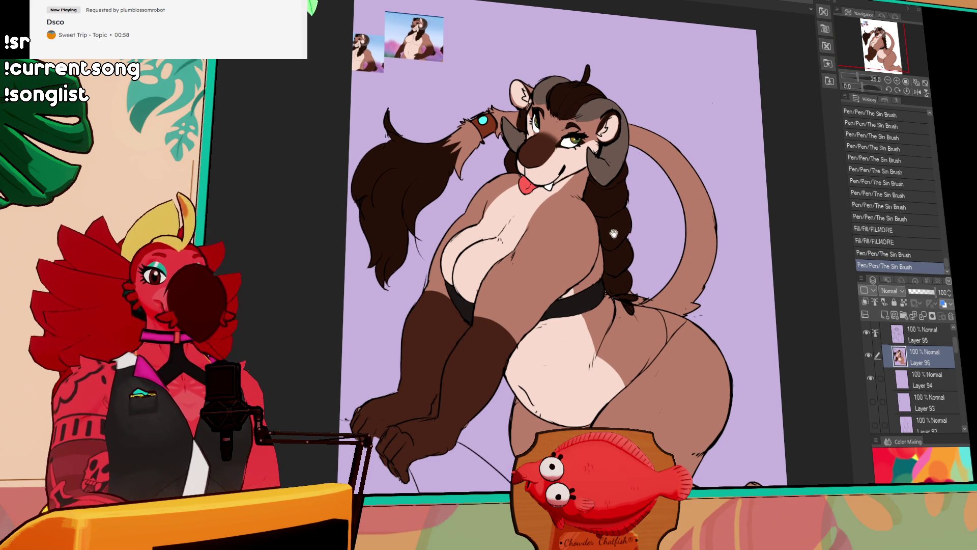
{"action": "scroll", "coordinate": [613, 238], "scroll_direction": "up", "scroll_amount": 1}
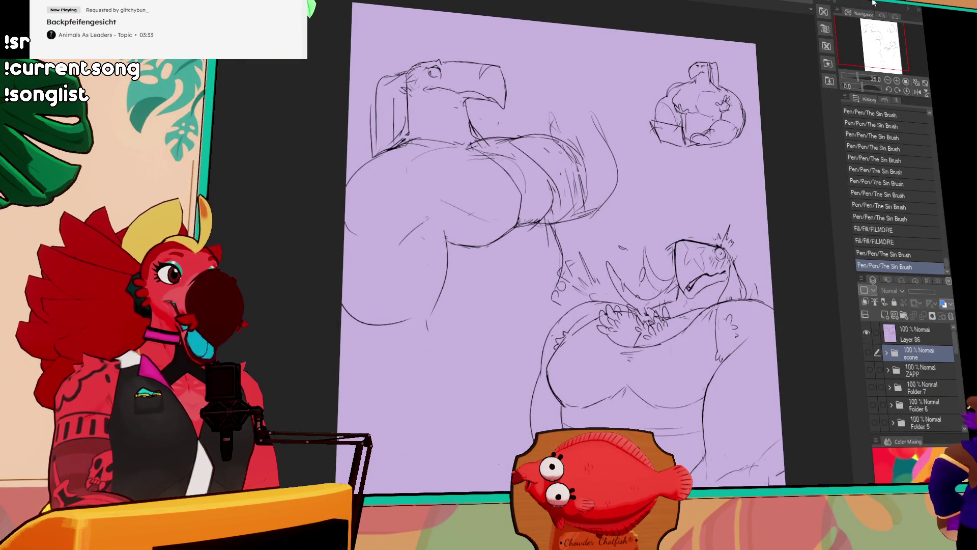
Go through the bakery sprites file to the character lineup, panning right to the crocodile
{"action": "left_click", "coordinate": [881, 31]}
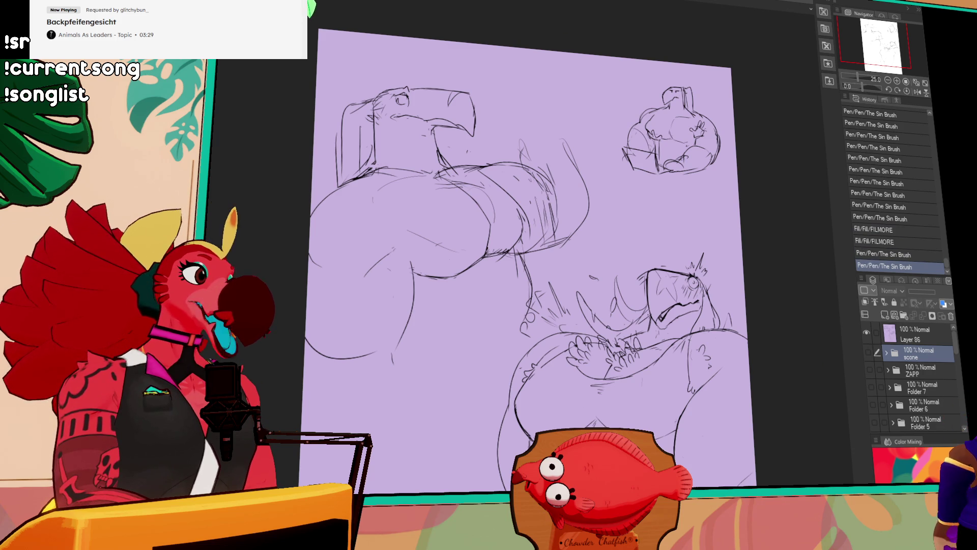
{"action": "key", "text": "ctrl+Tab"}
{"action": "left_click", "coordinate": [887, 56]}
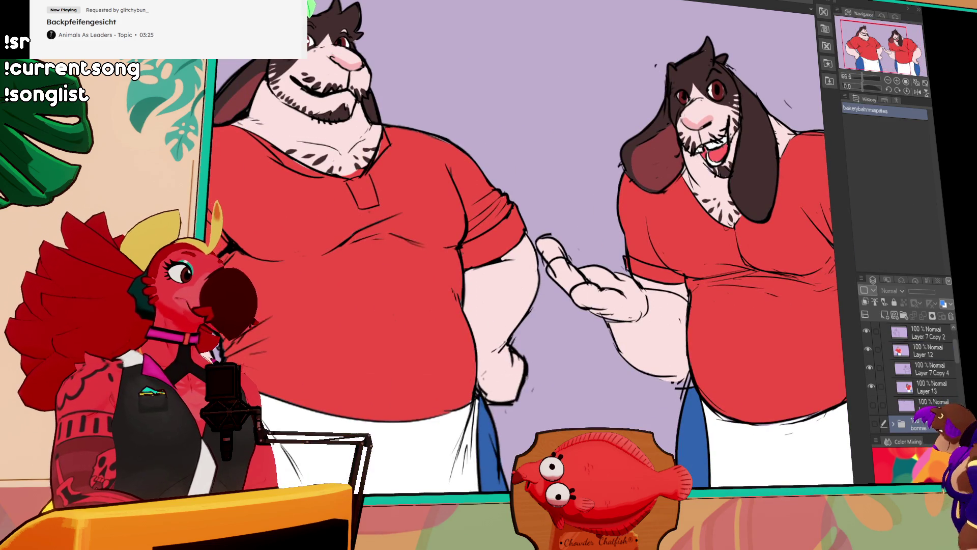
{"action": "key", "text": "ctrl+Tab"}
{"action": "left_click", "coordinate": [869, 40]}
{"action": "mouse_move", "coordinate": [869, 40]}
{"action": "left_mouse_down"}
{"action": "mouse_move", "coordinate": [915, 49]}
{"action": "mouse_move", "coordinate": [925, 67]}
{"action": "mouse_move", "coordinate": [907, 61]}
{"action": "left_mouse_up"}
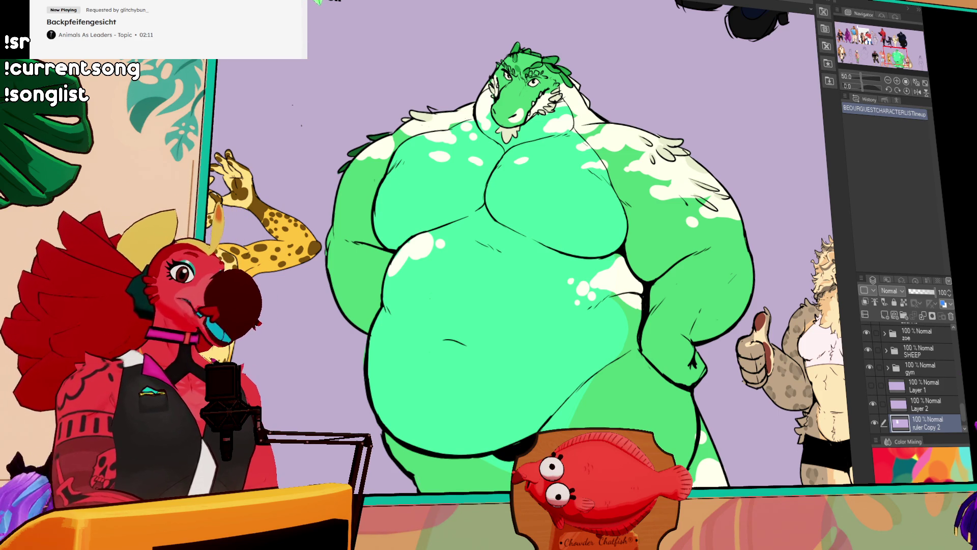
Recentre on the sheep sketch, then cycle two canvases forward to the ram piece
{"action": "scroll", "coordinate": [509, 254], "scroll_direction": "left", "scroll_amount": 10}
{"action": "scroll", "coordinate": [743, 168], "scroll_direction": "left", "scroll_amount": 15}
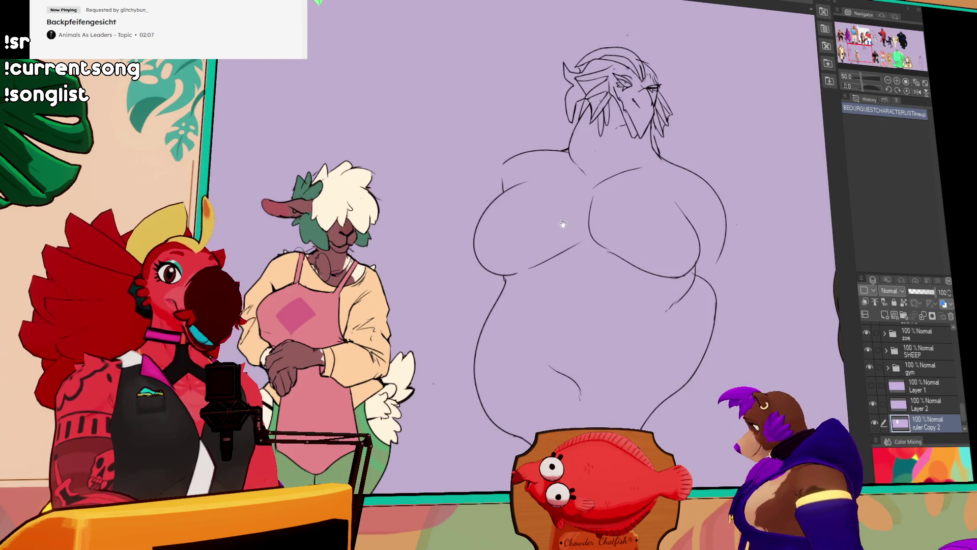
{"action": "scroll", "coordinate": [743, 168], "scroll_direction": "left", "scroll_amount": 10}
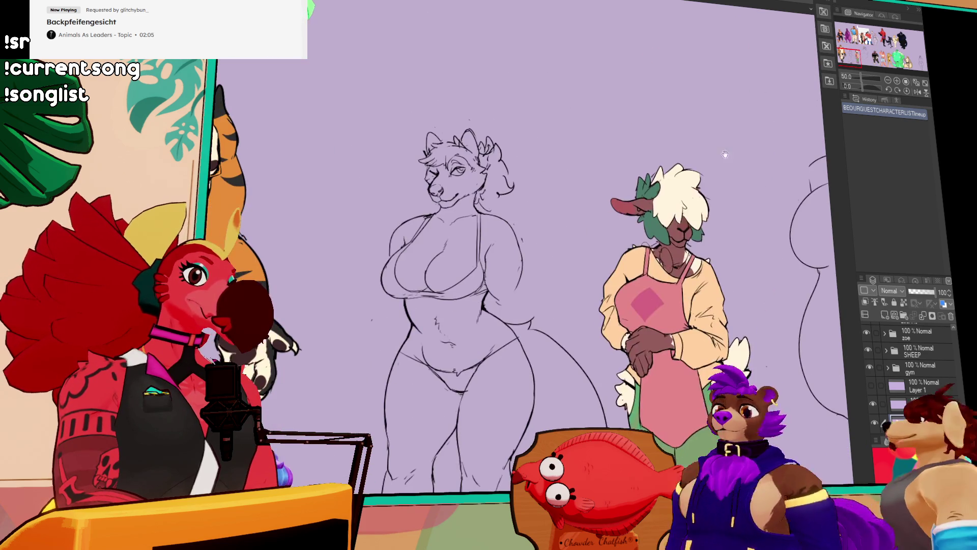
{"action": "mouse_move", "coordinate": [875, 40]}
{"action": "left_mouse_down"}
{"action": "mouse_move", "coordinate": [864, 52]}
{"action": "mouse_move", "coordinate": [883, 58]}
{"action": "left_mouse_up"}
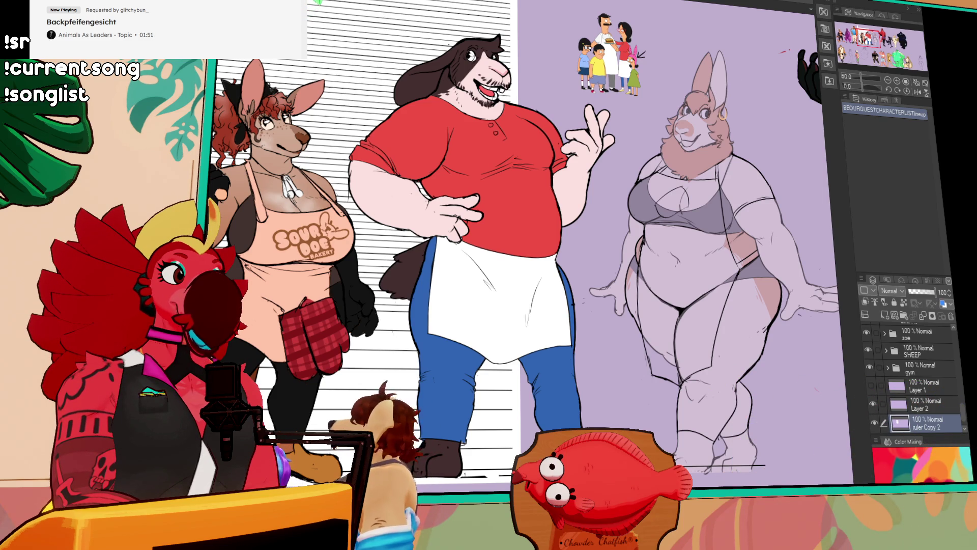
{"action": "key", "text": "ctrl+Tab"}
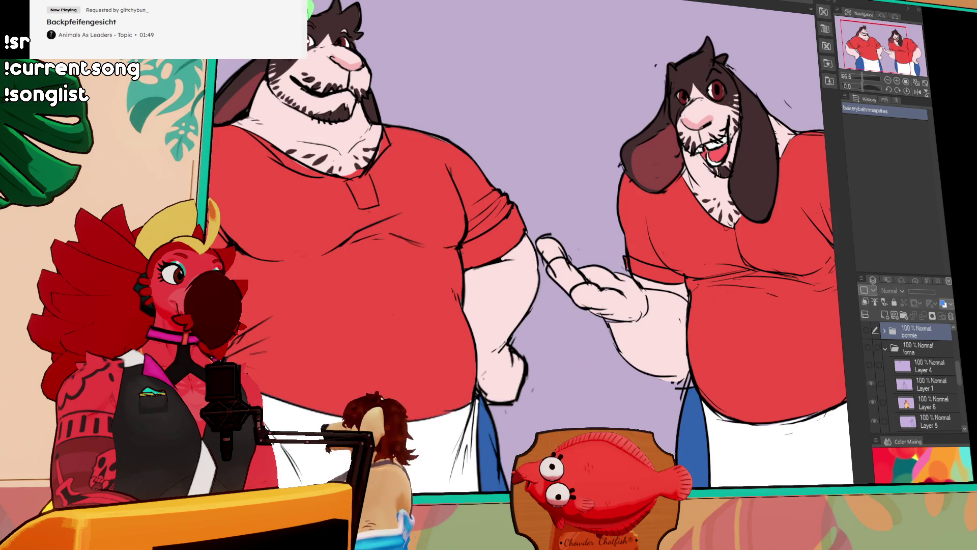
{"action": "key", "text": "ctrl+Tab"}
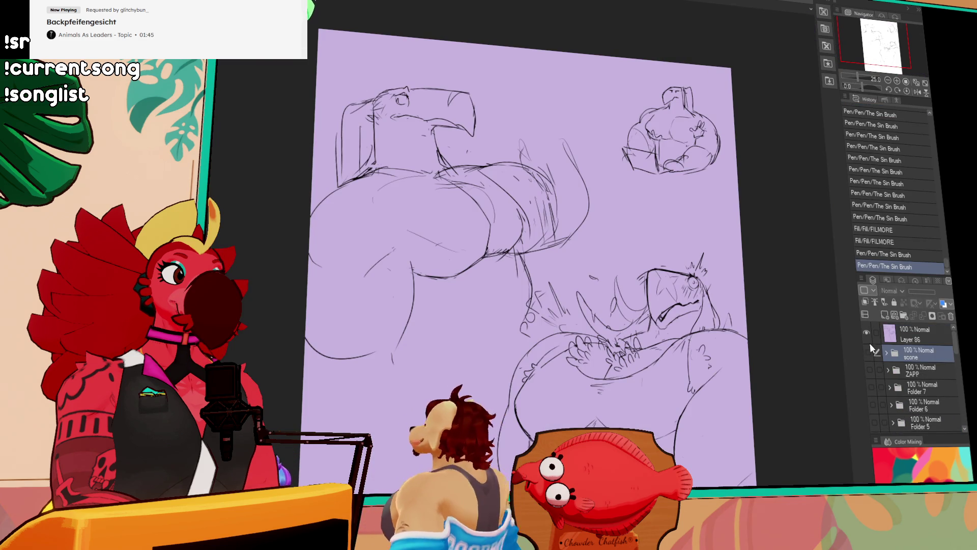
Hide the sketch, zoom in on the ram, and open Layer 95 in the scone folder
{"action": "left_click", "coordinate": [869, 343]}
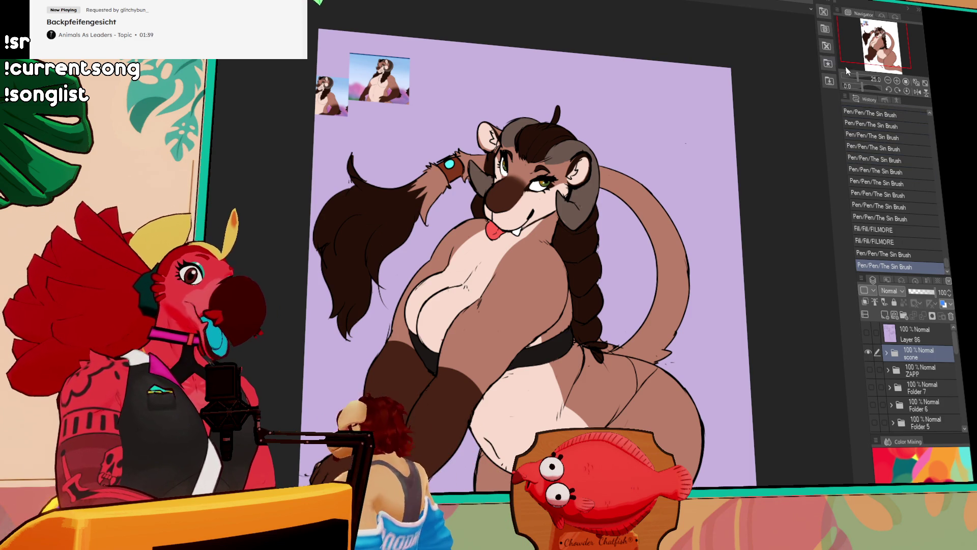
{"action": "left_click", "coordinate": [895, 81]}
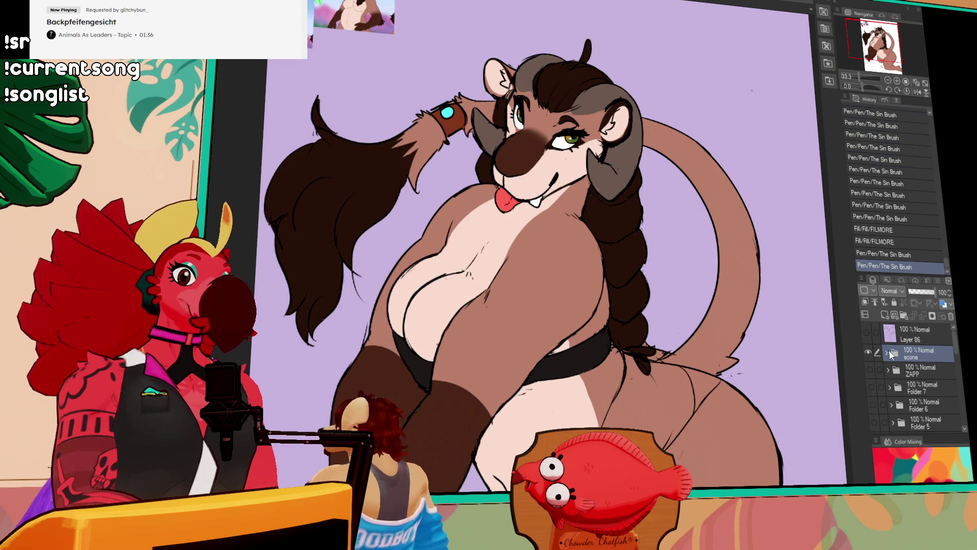
{"action": "left_click", "coordinate": [886, 355]}
{"action": "left_click", "coordinate": [924, 375]}
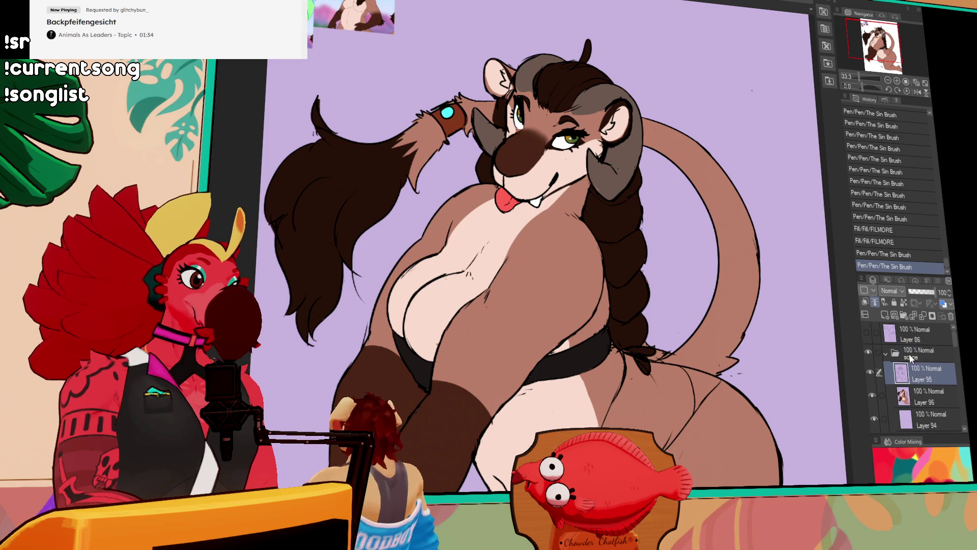
Touch up the linework near the horn and hair, undoing a stray stroke
{"action": "left_click", "coordinate": [549, 186]}
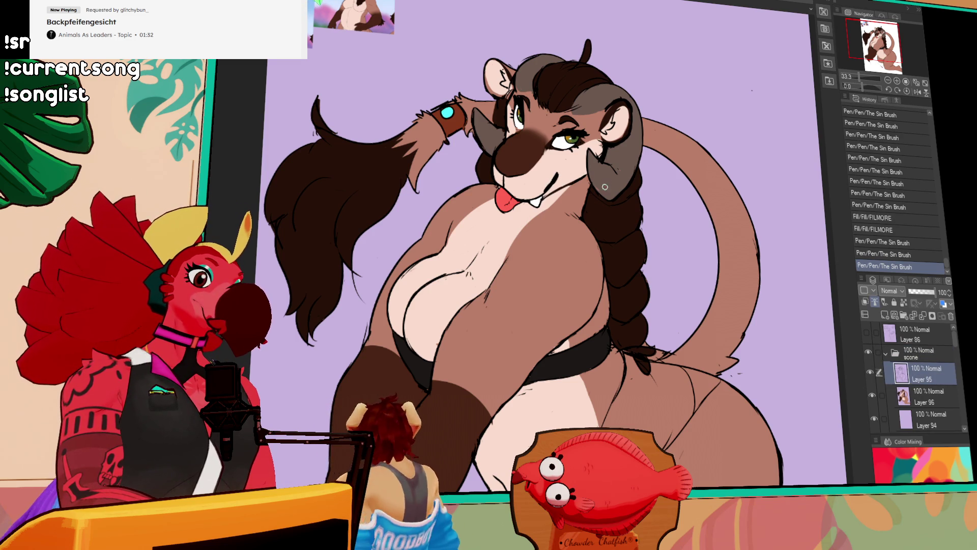
{"action": "mouse_move", "coordinate": [592, 182]}
{"action": "left_mouse_down"}
{"action": "mouse_move", "coordinate": [586, 219]}
{"action": "mouse_move", "coordinate": [586, 209]}
{"action": "left_mouse_up"}
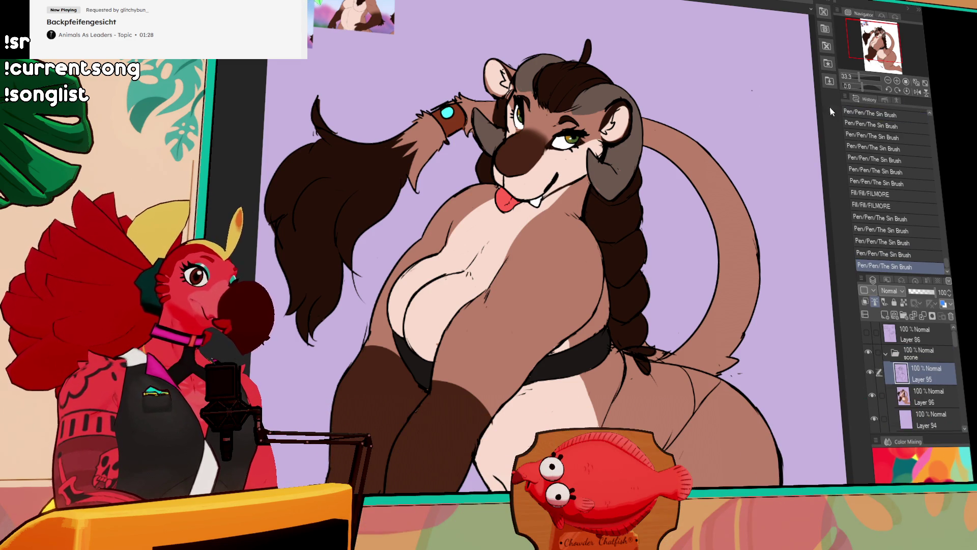
{"action": "key", "text": "ctrl+z"}
{"action": "mouse_move", "coordinate": [607, 161]}
{"action": "left_mouse_down"}
{"action": "mouse_move", "coordinate": [609, 192]}
{"action": "mouse_move", "coordinate": [564, 206]}
{"action": "mouse_move", "coordinate": [583, 206]}
{"action": "left_mouse_up"}
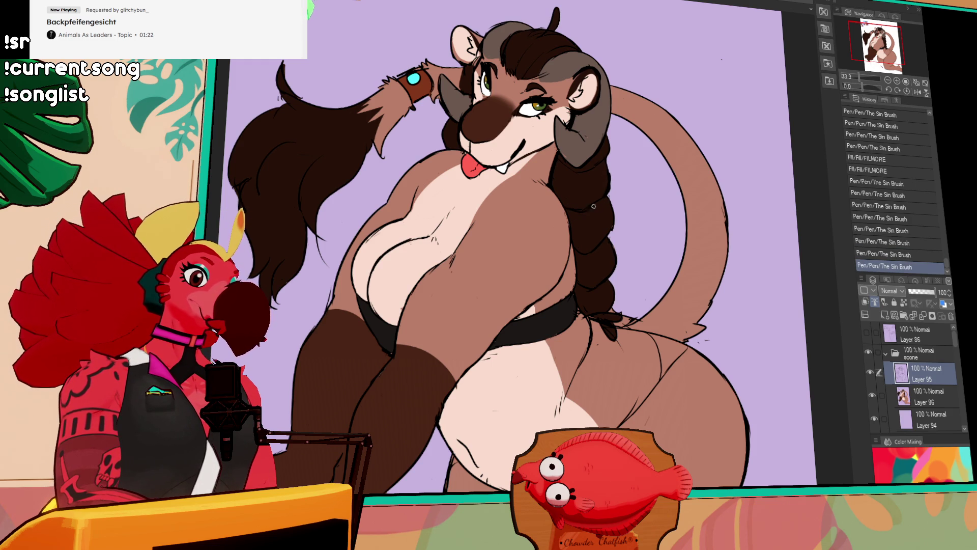
{"action": "left_click_drag", "start_coordinate": [613, 173], "coordinate": [638, 209]}
{"action": "mouse_move", "coordinate": [447, 203]}
{"action": "left_mouse_down"}
{"action": "mouse_move", "coordinate": [515, 209]}
{"action": "mouse_move", "coordinate": [499, 213]}
{"action": "left_mouse_up"}
Redraw the chest line, erasing part of the old body line
{"action": "left_click_drag", "start_coordinate": [484, 246], "coordinate": [549, 191]}
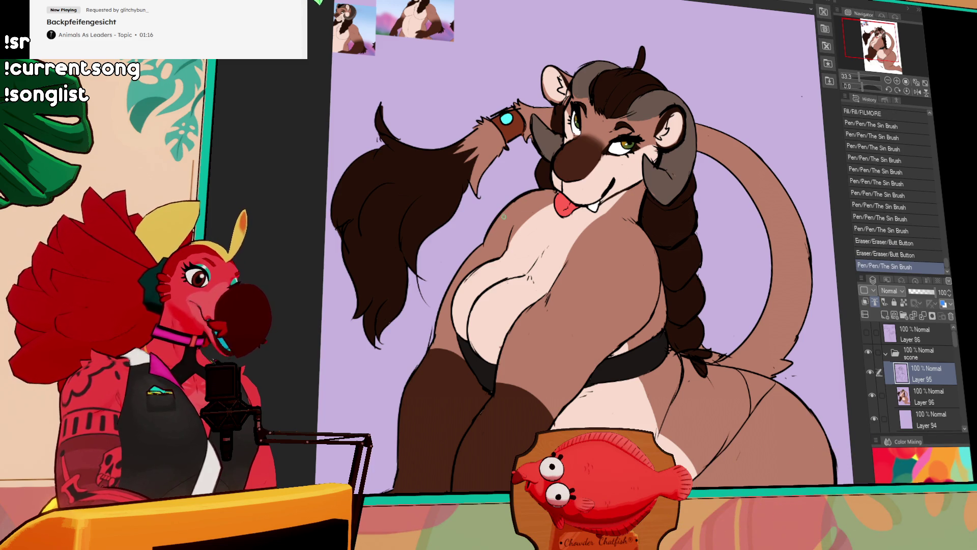
{"action": "scroll", "coordinate": [509, 239], "scroll_direction": "down", "scroll_amount": 3}
{"action": "left_click_drag", "start_coordinate": [537, 228], "coordinate": [539, 226]}
{"action": "mouse_move", "coordinate": [521, 298]}
{"action": "left_mouse_down"}
{"action": "mouse_move", "coordinate": [527, 260]}
{"action": "mouse_move", "coordinate": [539, 242]}
{"action": "mouse_move", "coordinate": [559, 238]}
{"action": "mouse_move", "coordinate": [549, 200]}
{"action": "left_mouse_up"}
{"action": "left_click_drag", "start_coordinate": [468, 322], "coordinate": [481, 290]}
{"action": "key", "text": "ctrl+z"}
{"action": "key", "text": "ctrl+z"}
{"action": "mouse_move", "coordinate": [547, 148]}
{"action": "left_mouse_down"}
{"action": "mouse_move", "coordinate": [570, 162]}
{"action": "mouse_move", "coordinate": [575, 102]}
{"action": "left_mouse_up"}
Erase stray bits and redraw the arm line cleanly
{"action": "mouse_move", "coordinate": [572, 237]}
{"action": "left_mouse_down"}
{"action": "mouse_move", "coordinate": [585, 204]}
{"action": "mouse_move", "coordinate": [597, 207]}
{"action": "mouse_move", "coordinate": [591, 221]}
{"action": "mouse_move", "coordinate": [566, 190]}
{"action": "left_mouse_up"}
{"action": "left_click_drag", "start_coordinate": [524, 250], "coordinate": [515, 256]}
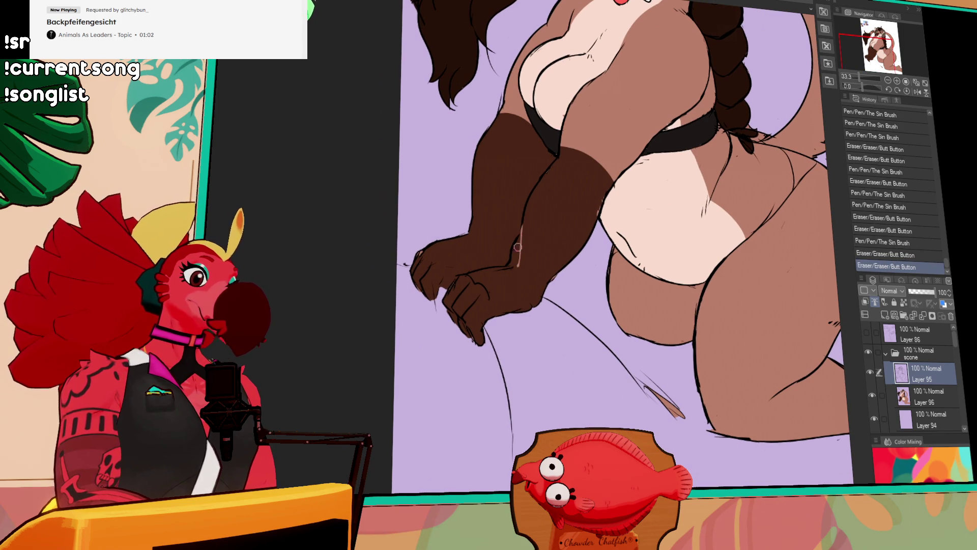
{"action": "left_click_drag", "start_coordinate": [519, 223], "coordinate": [505, 268]}
{"action": "left_click_drag", "start_coordinate": [516, 261], "coordinate": [503, 271]}
{"action": "left_click_drag", "start_coordinate": [577, 239], "coordinate": [573, 293]}
{"action": "left_click_drag", "start_coordinate": [518, 285], "coordinate": [512, 295]}
{"action": "left_click_drag", "start_coordinate": [530, 250], "coordinate": [512, 317]}
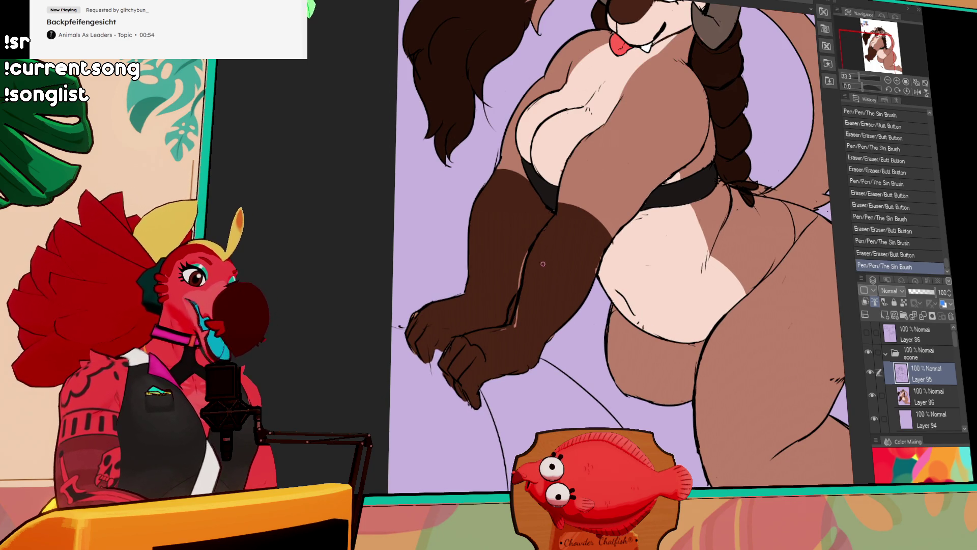
On Layer 96, fill gaps along the brown arm's right edge and start selecting the chest fur
{"action": "left_click", "coordinate": [904, 395]}
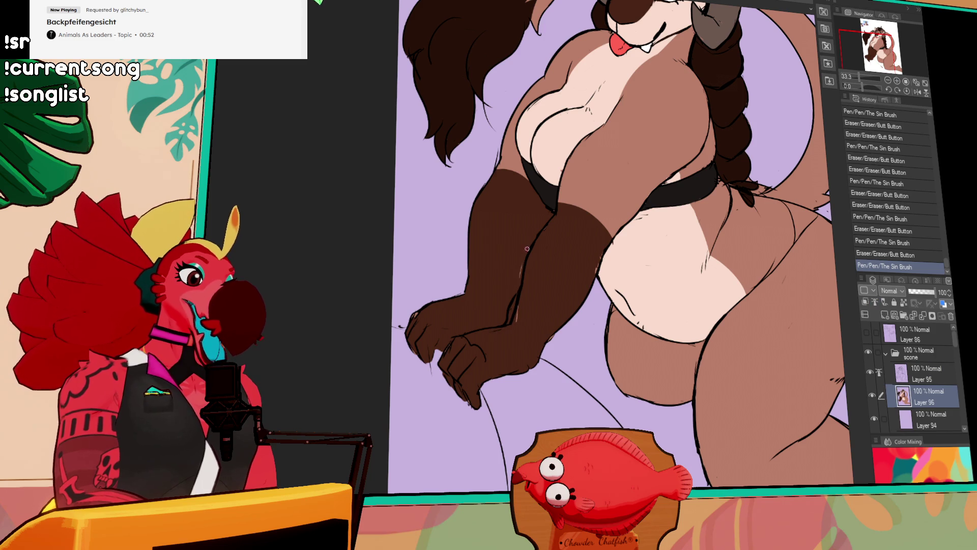
{"action": "mouse_move", "coordinate": [526, 294]}
{"action": "left_mouse_down"}
{"action": "mouse_move", "coordinate": [552, 233]}
{"action": "mouse_move", "coordinate": [597, 258]}
{"action": "mouse_move", "coordinate": [591, 284]}
{"action": "mouse_move", "coordinate": [598, 260]}
{"action": "mouse_move", "coordinate": [557, 212]}
{"action": "left_mouse_up"}
{"action": "left_click_drag", "start_coordinate": [616, 182], "coordinate": [616, 214]}
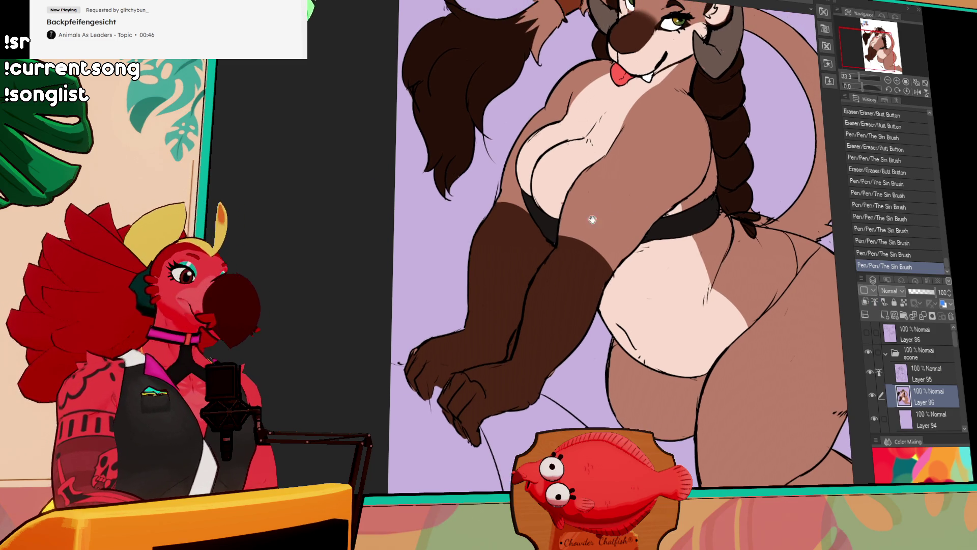
{"action": "left_click_drag", "start_coordinate": [715, 161], "coordinate": [713, 170]}
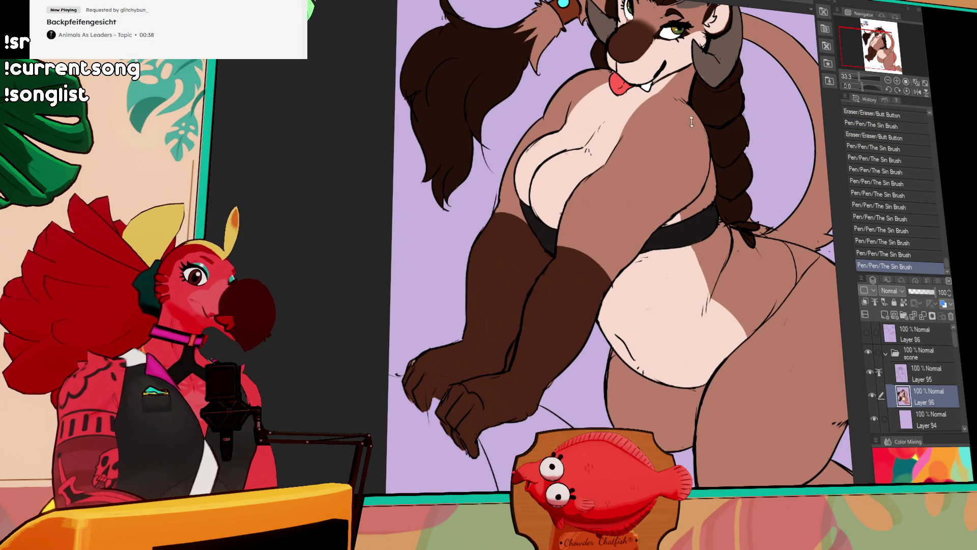
{"action": "scroll", "coordinate": [794, 153], "scroll_direction": "down", "scroll_amount": 2}
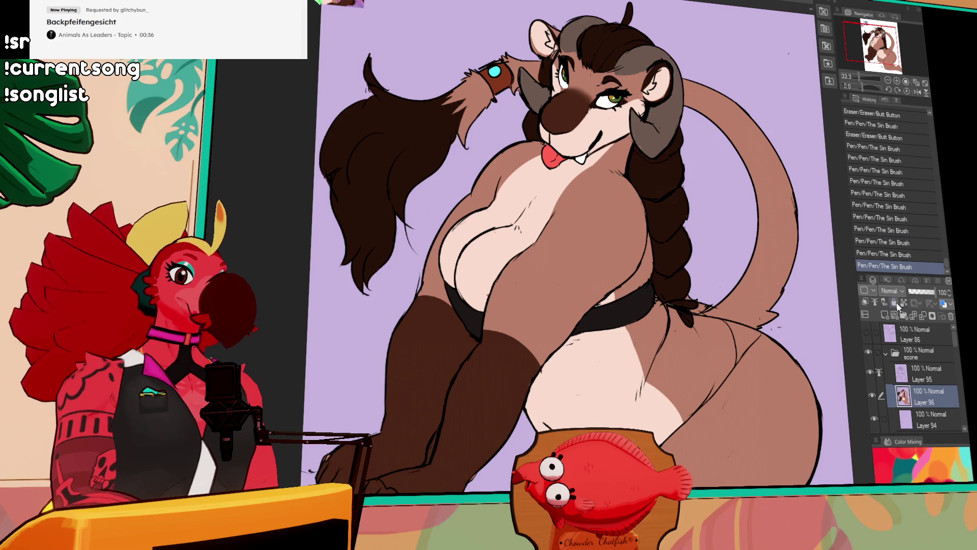
{"action": "left_click", "coordinate": [511, 330]}
Add arm, leg and hand fur to the selection, airbrush a diagonal shadow inside, then deselect
{"action": "left_click", "coordinate": [413, 319]}
{"action": "left_click", "coordinate": [496, 185]}
{"action": "left_click", "coordinate": [387, 480]}
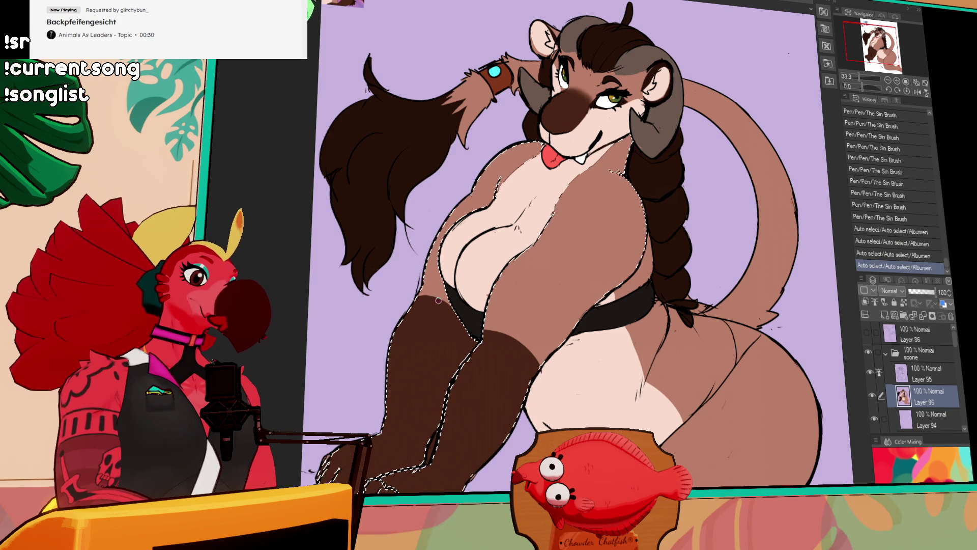
{"action": "left_click_drag", "start_coordinate": [433, 297], "coordinate": [458, 326]}
{"action": "key", "text": "ctrl+z"}
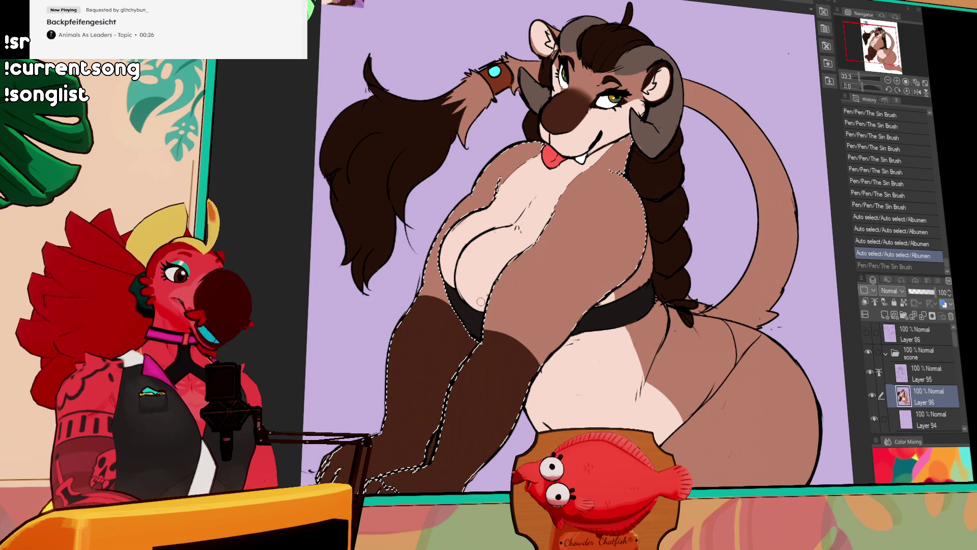
{"action": "key", "text": "ctrl+z"}
{"action": "mouse_move", "coordinate": [412, 304]}
{"action": "left_mouse_down"}
{"action": "mouse_move", "coordinate": [433, 306]}
{"action": "mouse_move", "coordinate": [529, 377]}
{"action": "mouse_move", "coordinate": [484, 327]}
{"action": "mouse_move", "coordinate": [526, 362]}
{"action": "mouse_move", "coordinate": [471, 338]}
{"action": "mouse_move", "coordinate": [540, 352]}
{"action": "left_mouse_up"}
{"action": "key", "text": "ctrl+d"}
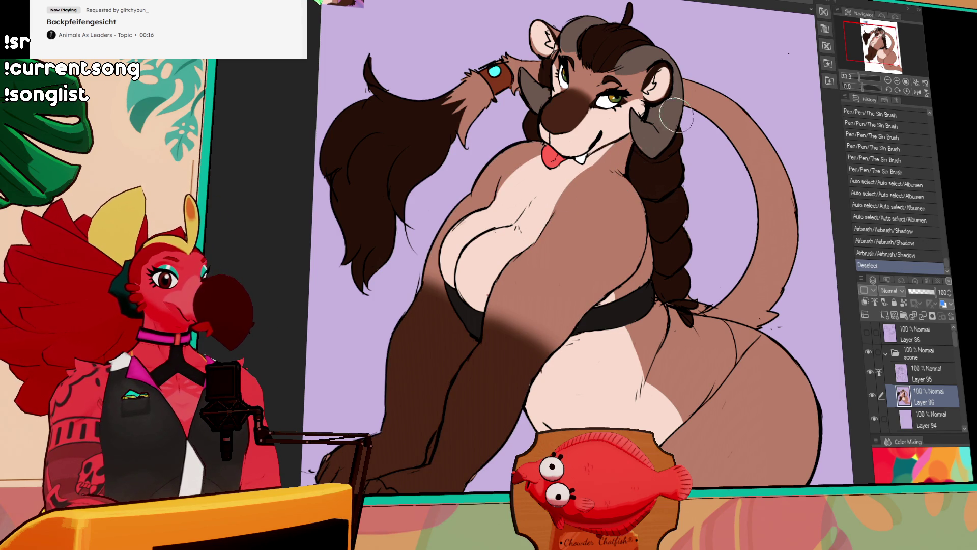
{"action": "left_click_drag", "start_coordinate": [731, 201], "coordinate": [800, 122]}
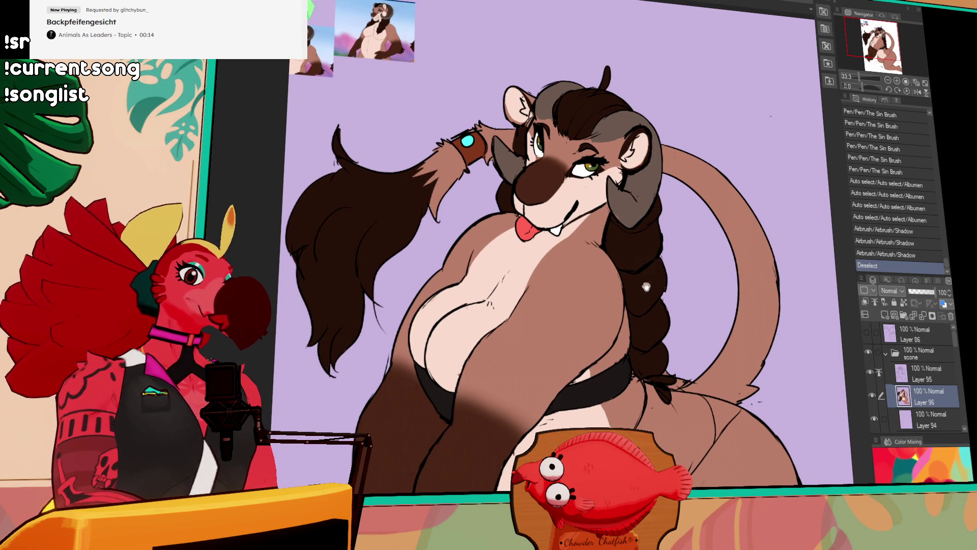
Paint a small colour touch-up near the cheek and ear on Layer 96
{"action": "left_click_drag", "start_coordinate": [639, 270], "coordinate": [635, 200]}
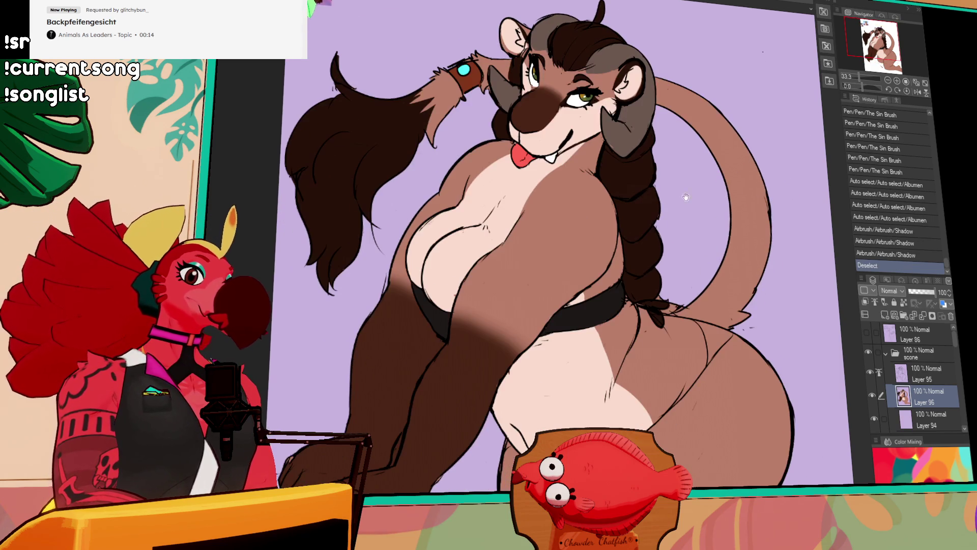
{"action": "left_click", "coordinate": [931, 372]}
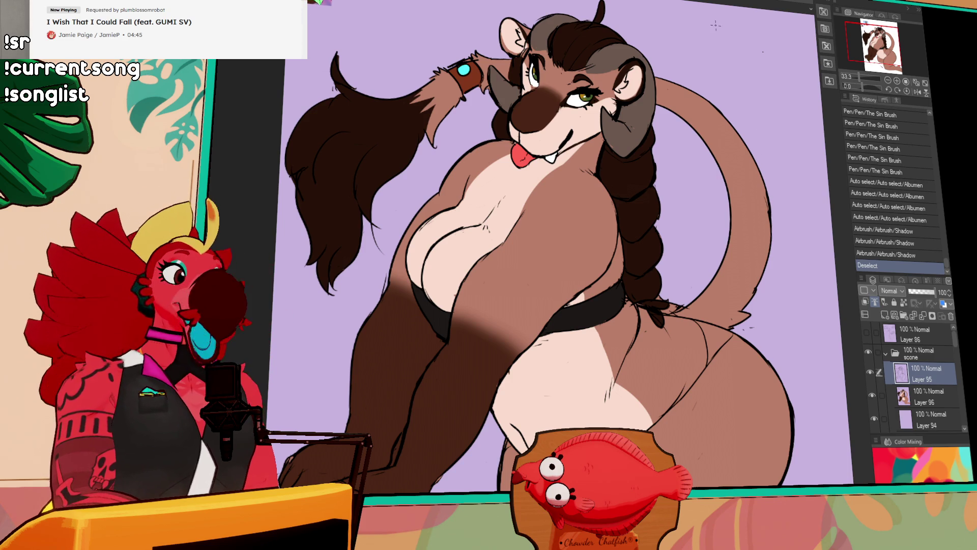
{"action": "left_click", "coordinate": [902, 396]}
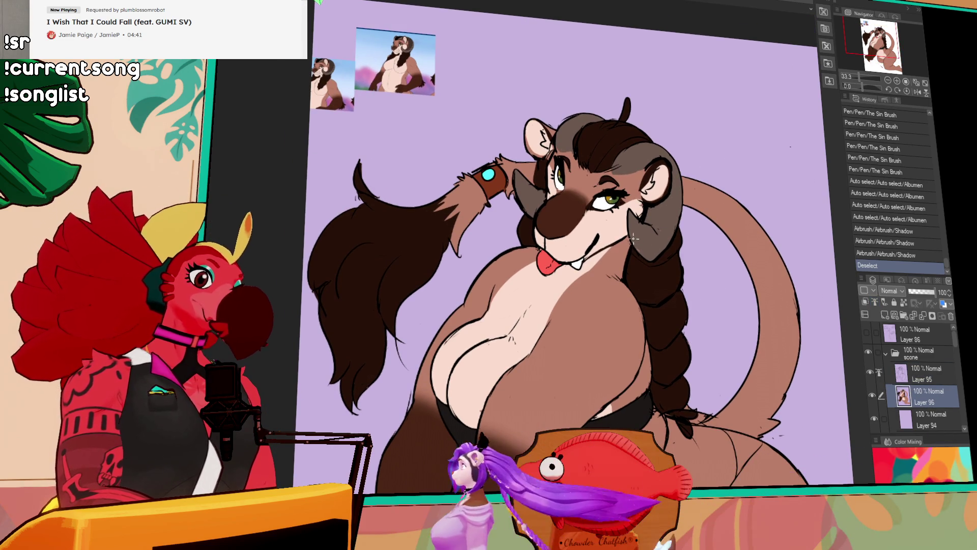
{"action": "mouse_move", "coordinate": [633, 237]}
{"action": "left_mouse_down"}
{"action": "mouse_move", "coordinate": [640, 249]}
{"action": "mouse_move", "coordinate": [643, 218]}
{"action": "left_mouse_up"}
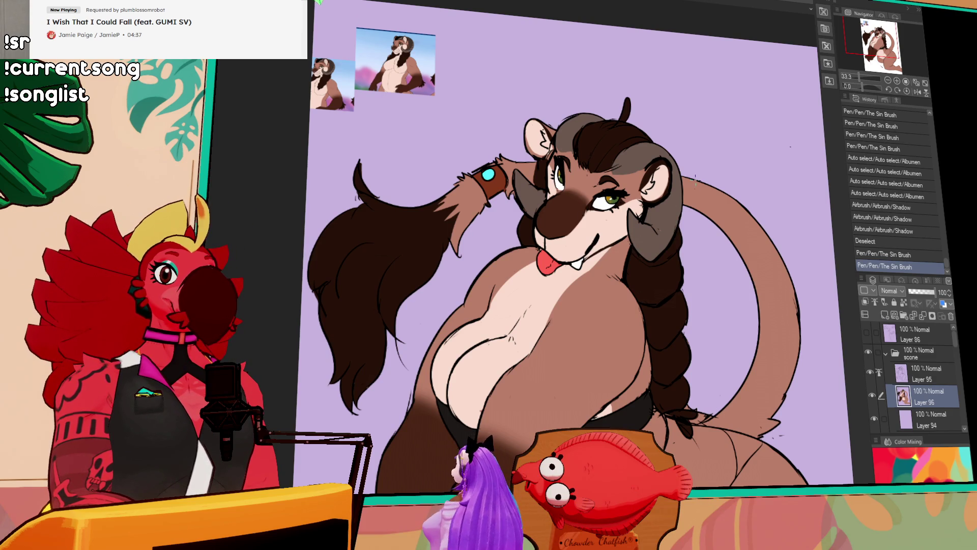
{"action": "left_click_drag", "start_coordinate": [736, 341], "coordinate": [719, 234]}
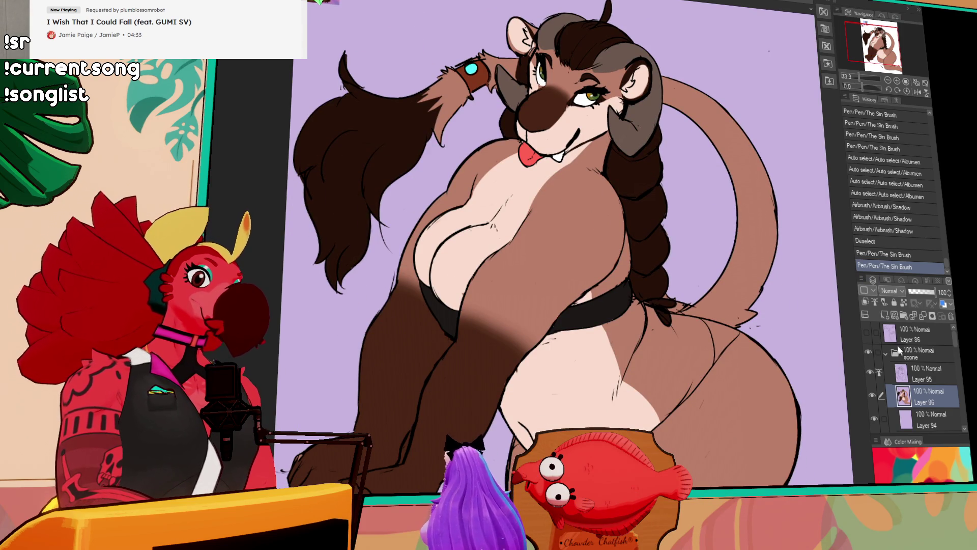
On Layer 95, compare the last line stroke with undo/redo and keep it
{"action": "left_click", "coordinate": [916, 374]}
{"action": "left_click_drag", "start_coordinate": [436, 316], "coordinate": [612, 288]}
{"action": "key", "text": "ctrl+z"}
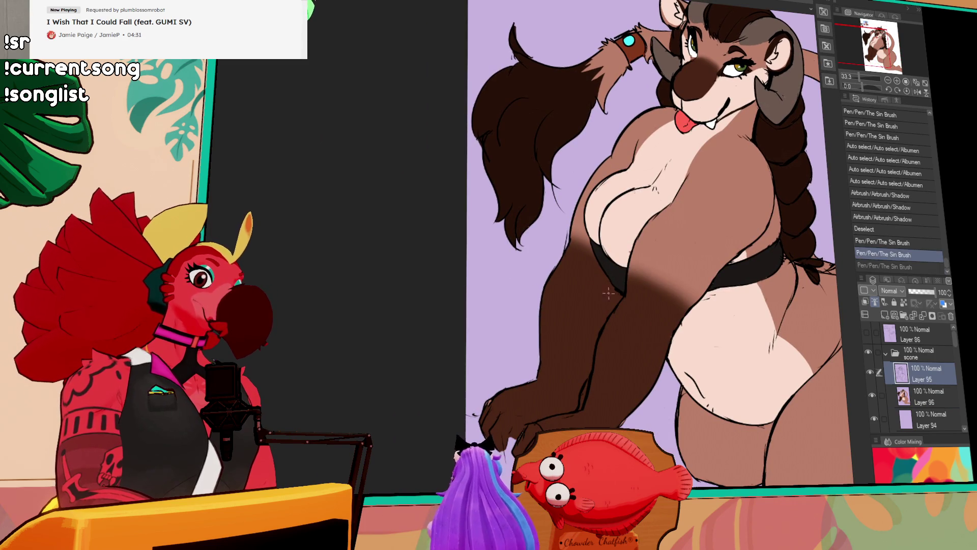
{"action": "key", "text": "ctrl+y"}
{"action": "key", "text": "ctrl+z"}
{"action": "key", "text": "ctrl+y"}
{"action": "key", "text": "ctrl+z"}
{"action": "key", "text": "ctrl+y"}
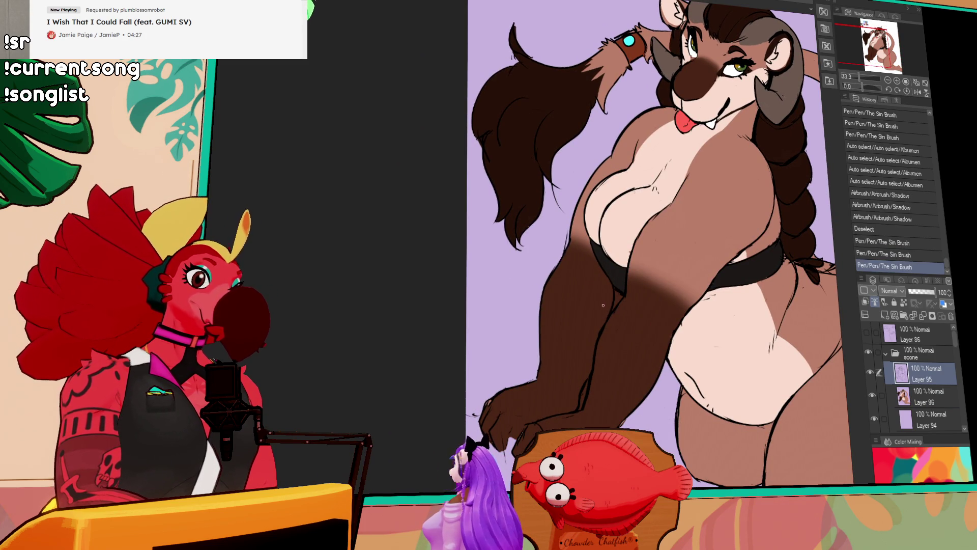
Draw line strokes on the body and waist and fill the bikini bottom black
{"action": "mouse_move", "coordinate": [675, 273]}
{"action": "left_mouse_down"}
{"action": "mouse_move", "coordinate": [692, 356]}
{"action": "mouse_move", "coordinate": [583, 322]}
{"action": "left_mouse_up"}
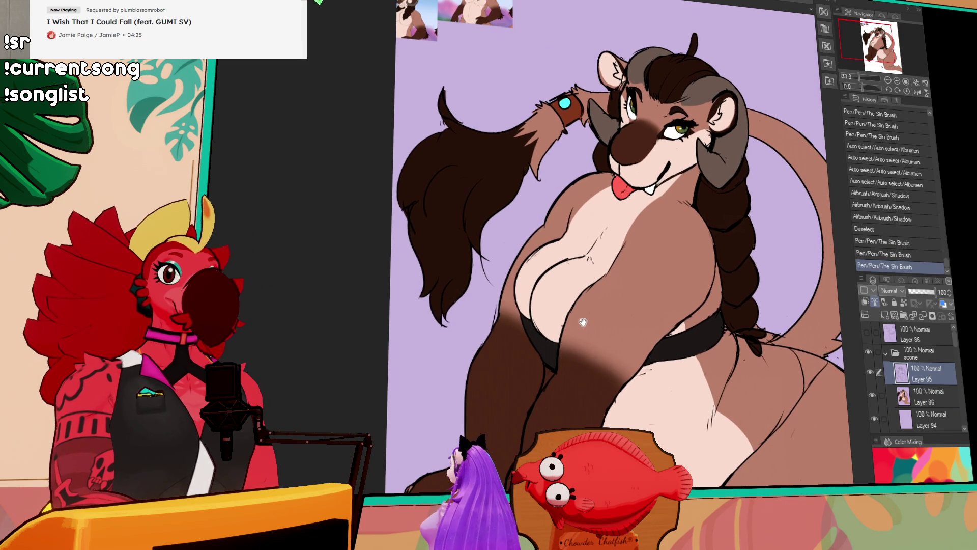
{"action": "mouse_move", "coordinate": [545, 372]}
{"action": "left_mouse_down"}
{"action": "mouse_move", "coordinate": [543, 388]}
{"action": "mouse_move", "coordinate": [742, 240]}
{"action": "left_mouse_up"}
{"action": "mouse_move", "coordinate": [747, 273]}
{"action": "left_mouse_down"}
{"action": "mouse_move", "coordinate": [731, 221]}
{"action": "mouse_move", "coordinate": [710, 248]}
{"action": "mouse_move", "coordinate": [708, 213]}
{"action": "left_mouse_up"}
{"action": "mouse_move", "coordinate": [781, 286]}
{"action": "left_mouse_down"}
{"action": "mouse_move", "coordinate": [724, 296]}
{"action": "mouse_move", "coordinate": [632, 255]}
{"action": "mouse_move", "coordinate": [727, 188]}
{"action": "mouse_move", "coordinate": [739, 251]}
{"action": "left_mouse_up"}
{"action": "left_click", "coordinate": [717, 239]}
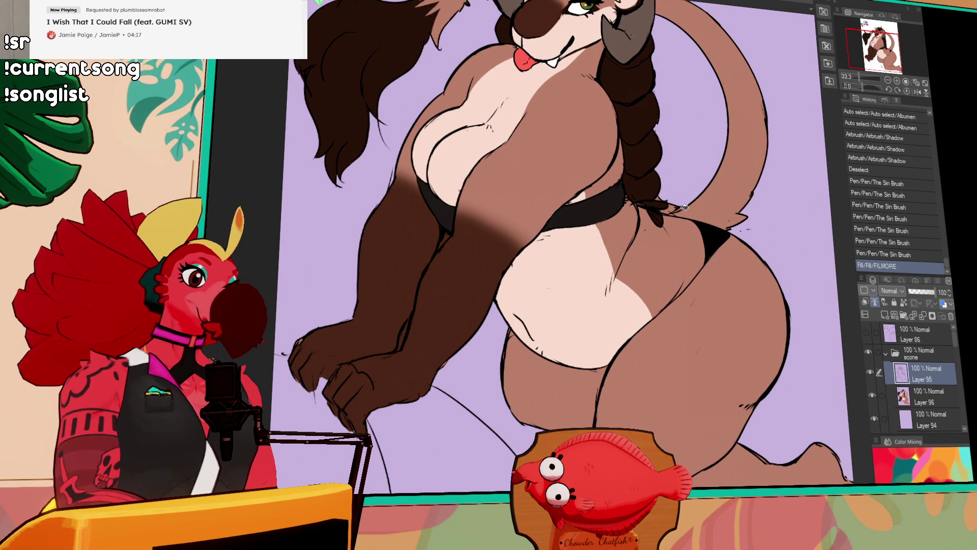
{"action": "left_click", "coordinate": [677, 208]}
{"action": "mouse_move", "coordinate": [814, 159]}
{"action": "left_mouse_down"}
{"action": "mouse_move", "coordinate": [801, 220]}
{"action": "mouse_move", "coordinate": [776, 255]}
{"action": "left_mouse_up"}
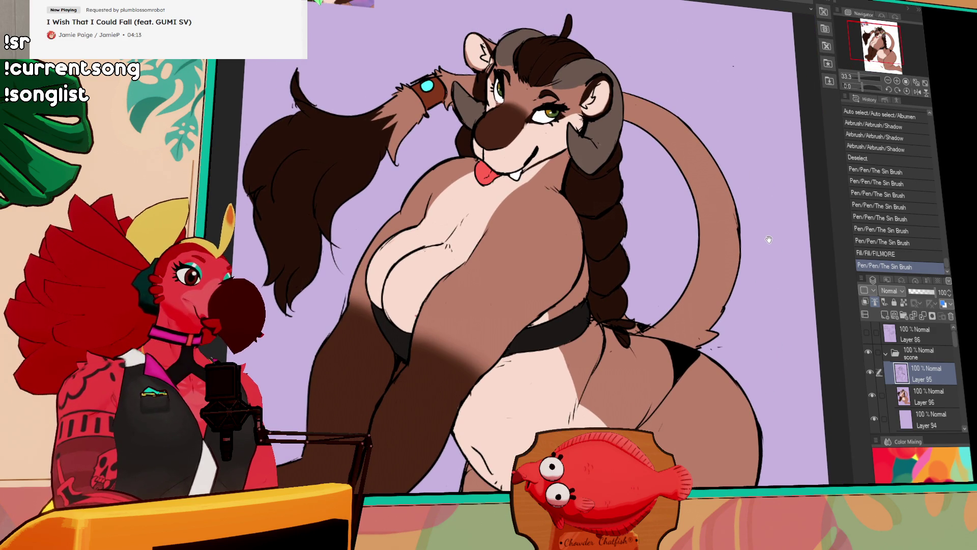
{"action": "left_click_drag", "start_coordinate": [767, 239], "coordinate": [768, 260]}
{"action": "mouse_move", "coordinate": [761, 217]}
{"action": "left_mouse_down"}
{"action": "mouse_move", "coordinate": [780, 282]}
{"action": "mouse_move", "coordinate": [831, 295]}
{"action": "left_mouse_up"}
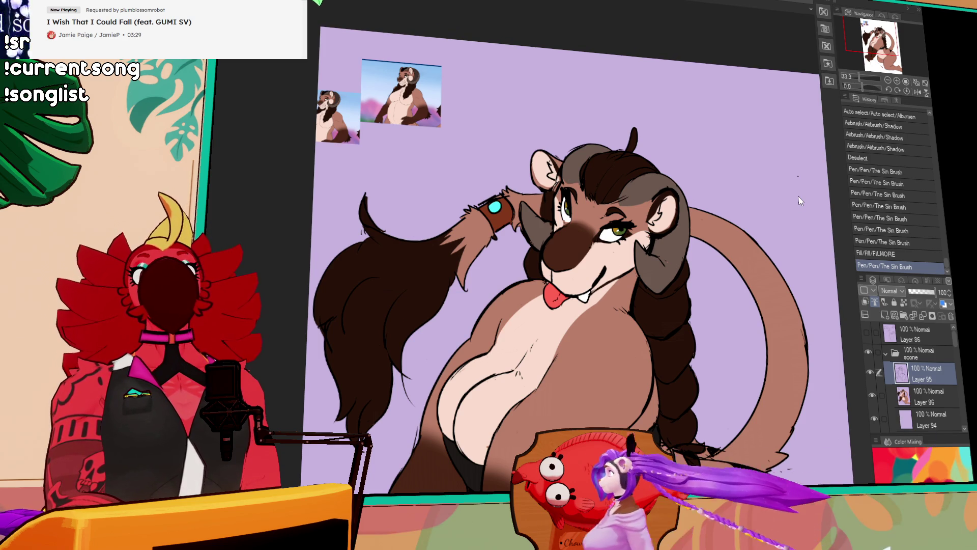
{"action": "scroll", "coordinate": [592, 64], "scroll_direction": "down", "scroll_amount": 3}
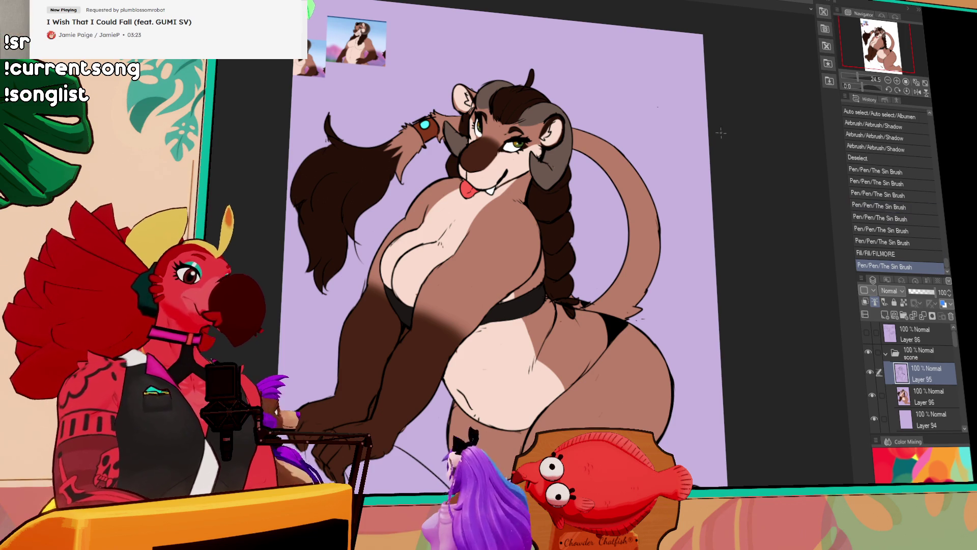
On Layer 96, erase small stray spots of colour along the linework
{"action": "left_click_drag", "start_coordinate": [561, 302], "coordinate": [658, 245]}
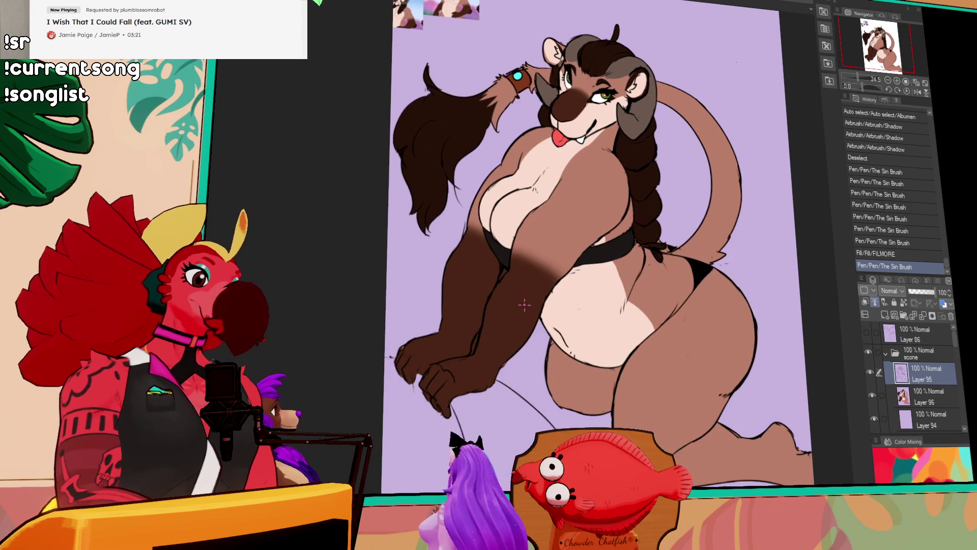
{"action": "left_click", "coordinate": [473, 350]}
{"action": "key", "text": "ctrl+z"}
{"action": "key", "text": "alt+bracketleft"}
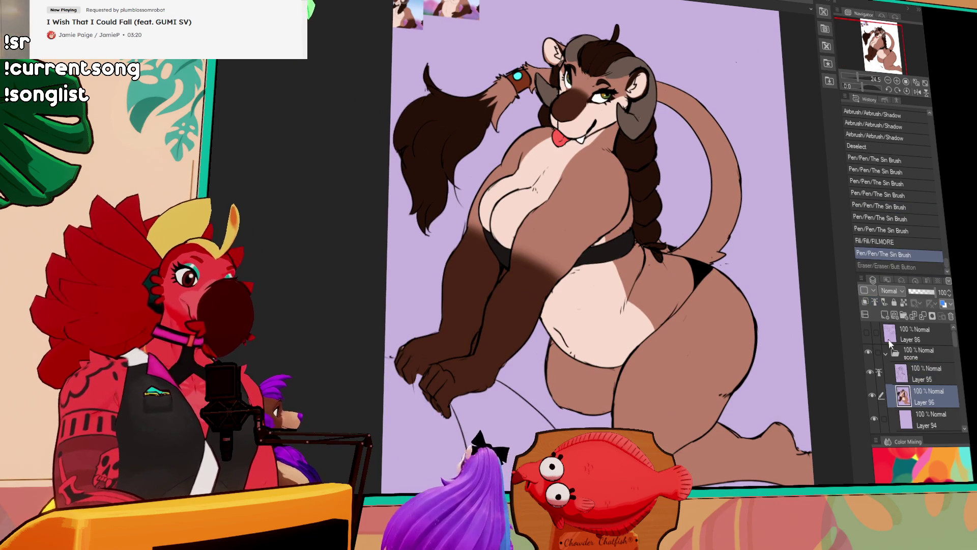
{"action": "left_click", "coordinate": [473, 344]}
{"action": "left_click", "coordinate": [475, 351]}
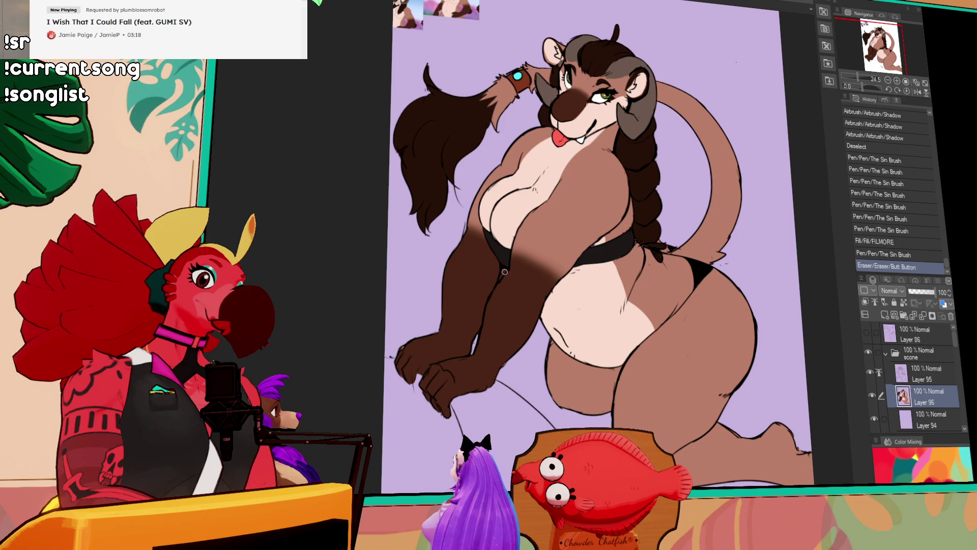
{"action": "left_click_drag", "start_coordinate": [512, 262], "coordinate": [503, 272]}
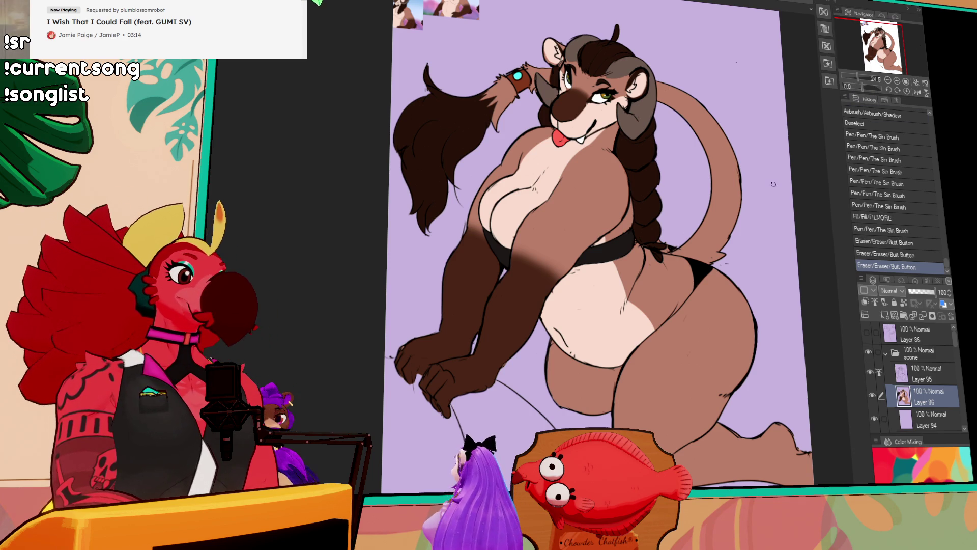
{"action": "scroll", "coordinate": [695, 233], "scroll_direction": "down", "scroll_amount": 2}
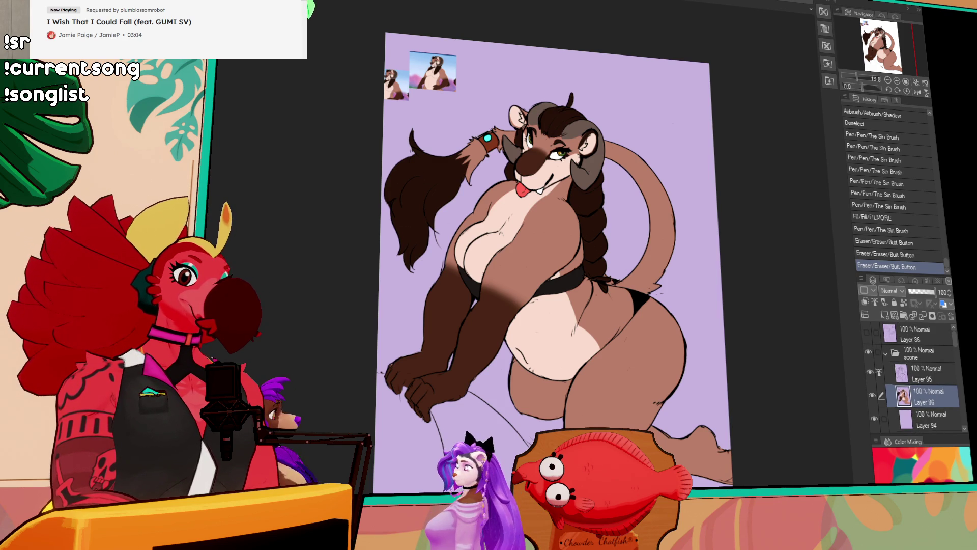
Add a new layer above the colours and set its blending mode to Multiply
{"action": "left_click", "coordinate": [884, 315]}
{"action": "scroll", "coordinate": [526, 273], "scroll_direction": "up", "scroll_amount": 2}
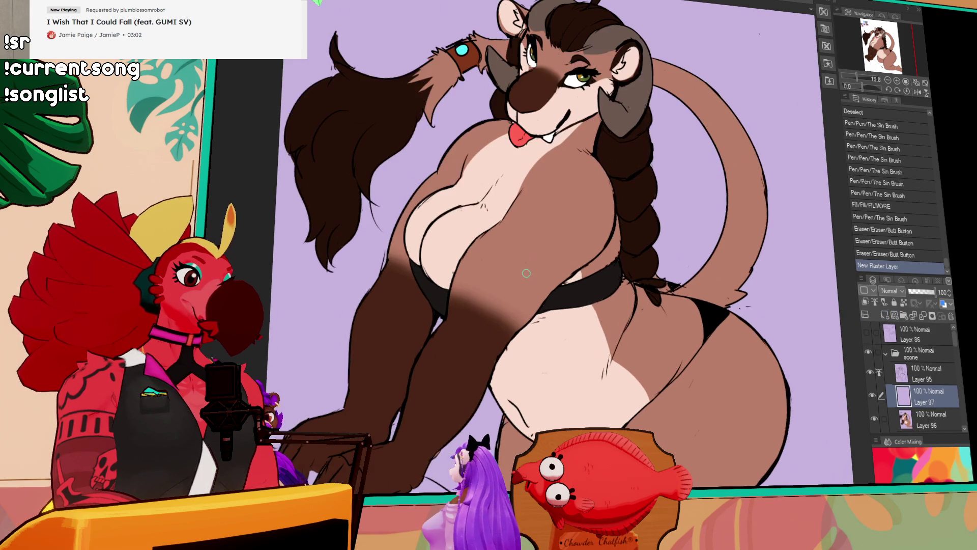
{"action": "left_click_drag", "start_coordinate": [600, 233], "coordinate": [598, 250]}
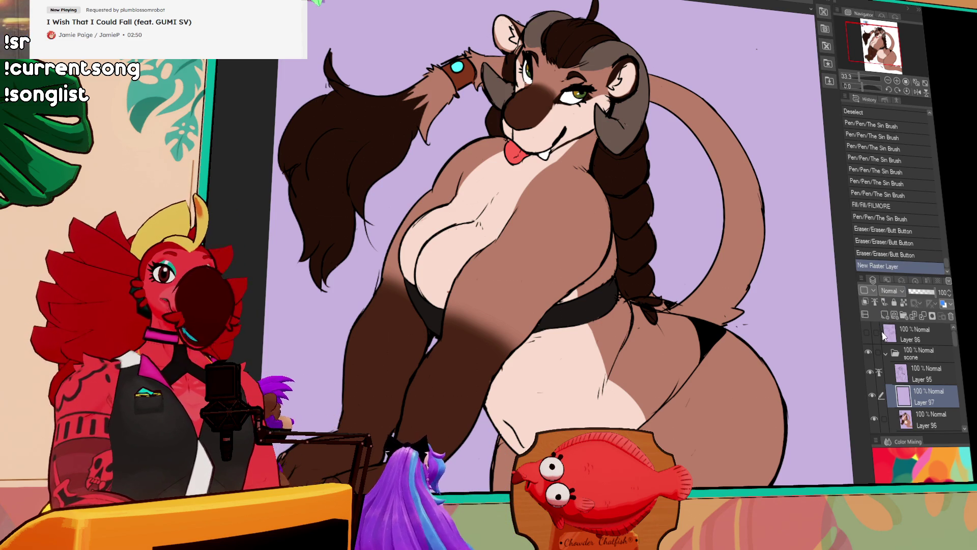
{"action": "left_click", "coordinate": [890, 291]}
{"action": "left_click", "coordinate": [885, 116]}
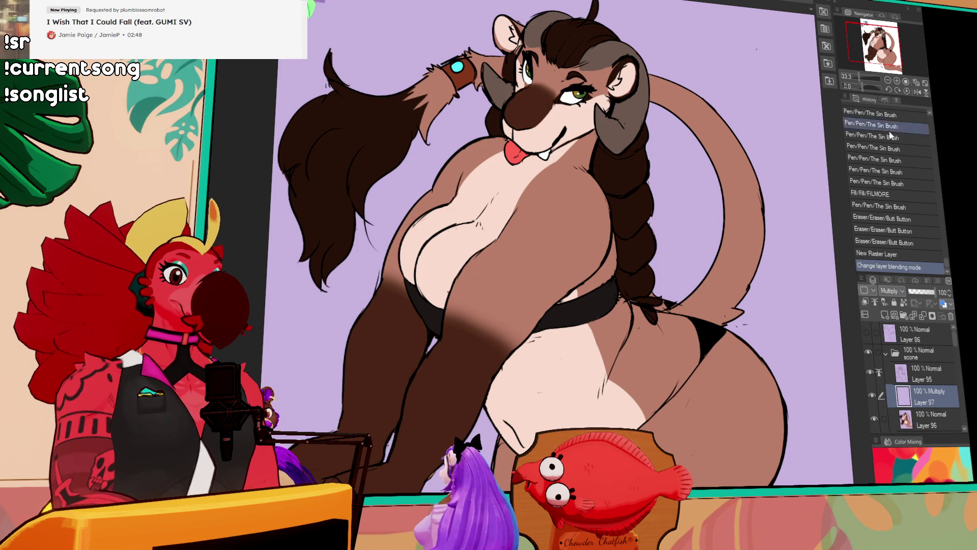
Paint watercolour shading near the lower tail and rear leg, undoing the last stroke
{"action": "mouse_move", "coordinate": [741, 349]}
{"action": "left_mouse_down"}
{"action": "mouse_move", "coordinate": [739, 382]}
{"action": "mouse_move", "coordinate": [766, 338]}
{"action": "mouse_move", "coordinate": [753, 404]}
{"action": "mouse_move", "coordinate": [768, 460]}
{"action": "left_mouse_up"}
{"action": "mouse_move", "coordinate": [771, 392]}
{"action": "left_mouse_down"}
{"action": "mouse_move", "coordinate": [710, 483]}
{"action": "mouse_move", "coordinate": [733, 461]}
{"action": "left_mouse_up"}
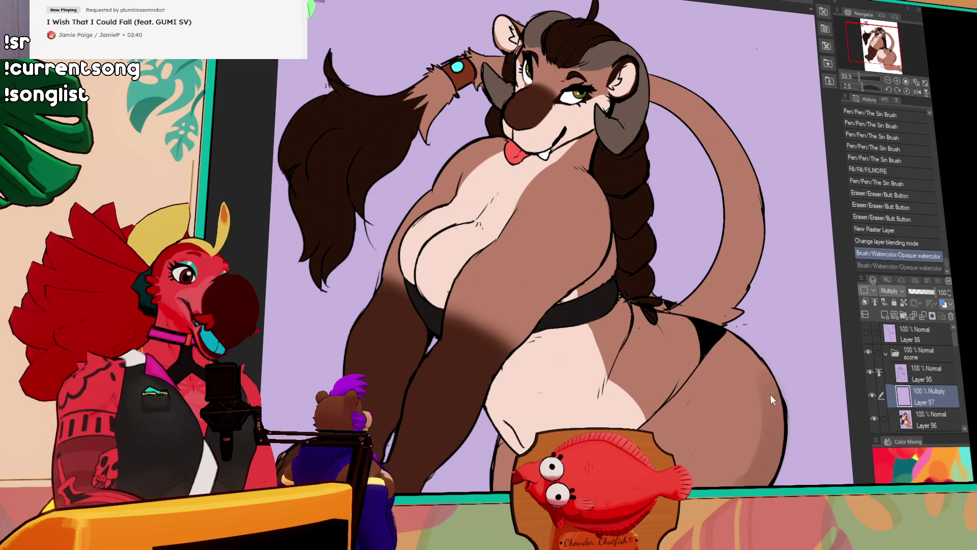
{"action": "key", "text": "ctrl+z"}
Try a pink watercolour stroke along the right leg on the Multiply layer, then undo it
{"action": "scroll", "coordinate": [529, 244], "scroll_direction": "down", "scroll_amount": 3}
{"action": "key", "text": "ctrl+y"}
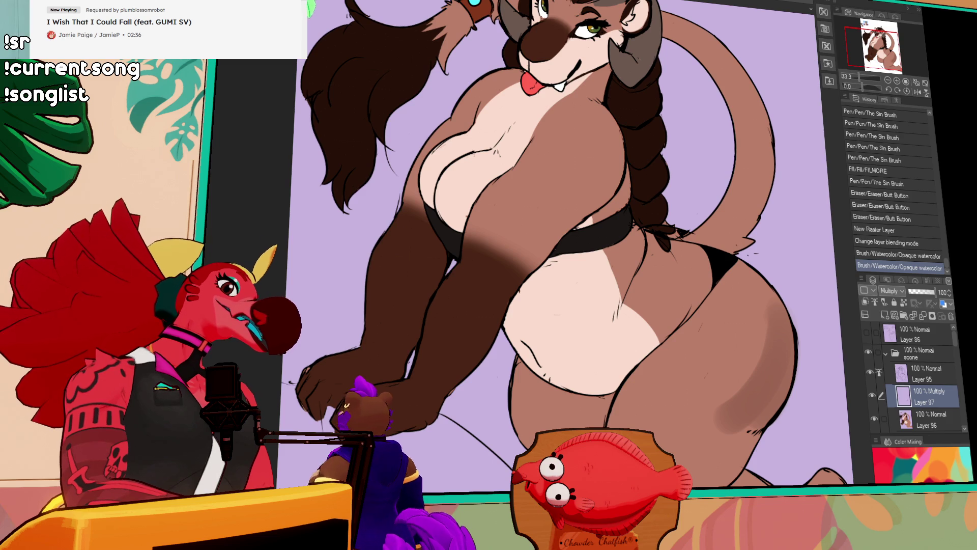
{"action": "key", "text": "ctrl+z"}
{"action": "key", "text": "ctrl+z"}
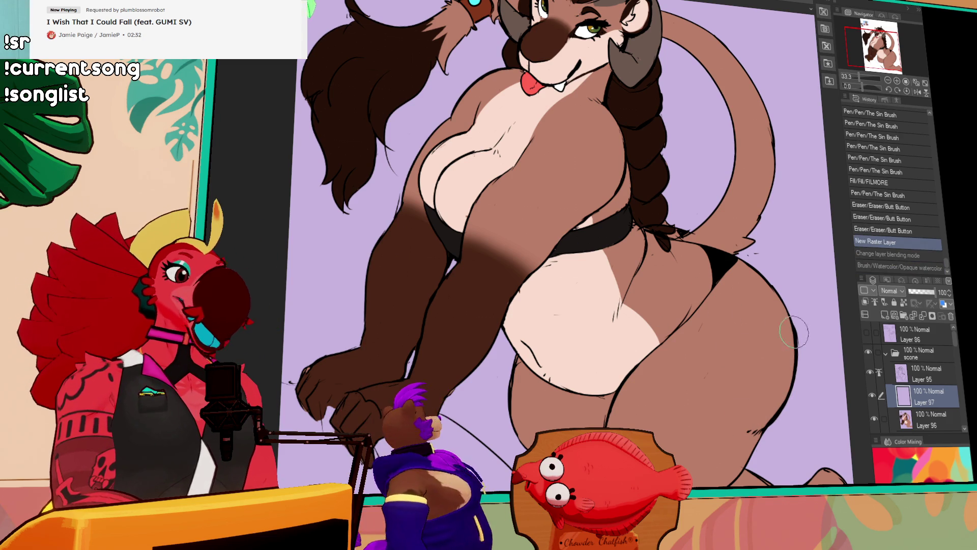
{"action": "left_click_drag", "start_coordinate": [799, 318], "coordinate": [749, 394]}
{"action": "mouse_move", "coordinate": [795, 333]}
{"action": "left_mouse_down"}
{"action": "mouse_move", "coordinate": [777, 334]}
{"action": "mouse_move", "coordinate": [722, 407]}
{"action": "left_mouse_up"}
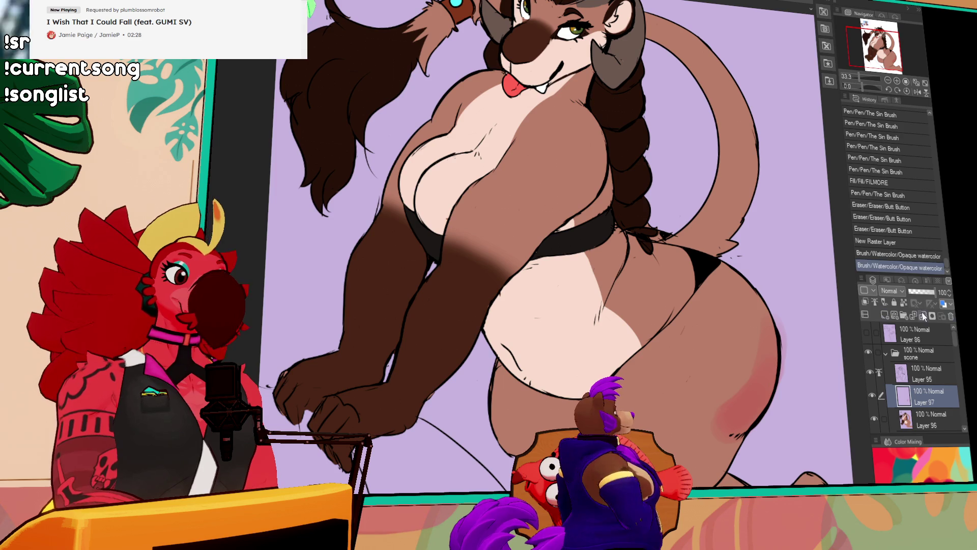
{"action": "key", "text": "ctrl+z"}
Build up reddish-pink watercolour shading on the lower leg
{"action": "scroll", "coordinate": [894, 291], "scroll_direction": "down", "scroll_amount": 2}
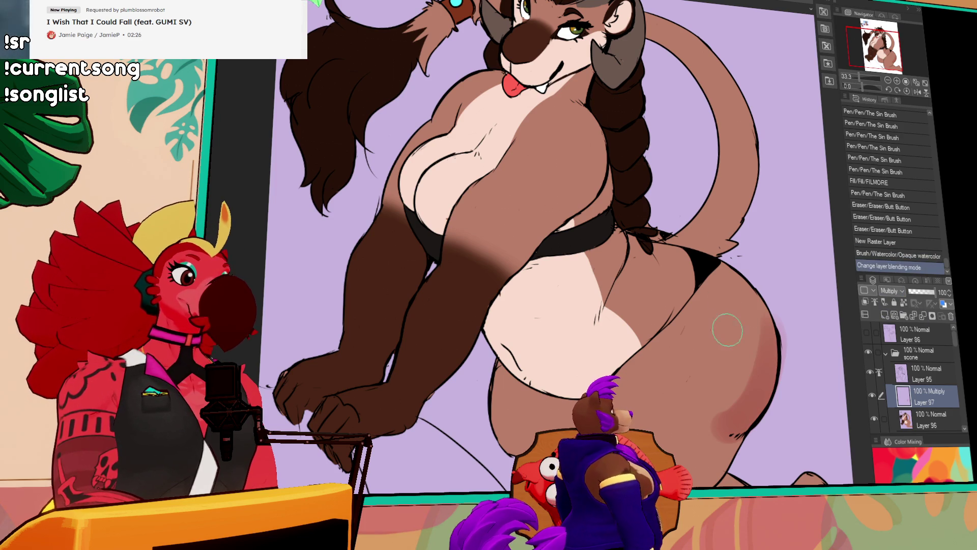
{"action": "left_click_drag", "start_coordinate": [762, 356], "coordinate": [710, 412]}
{"action": "left_click_drag", "start_coordinate": [766, 324], "coordinate": [698, 407]}
{"action": "mouse_move", "coordinate": [755, 336]}
{"action": "left_mouse_down"}
{"action": "mouse_move", "coordinate": [715, 358]}
{"action": "mouse_move", "coordinate": [716, 394]}
{"action": "left_mouse_up"}
{"action": "left_click_drag", "start_coordinate": [764, 371], "coordinate": [722, 423]}
{"action": "left_click_drag", "start_coordinate": [753, 392], "coordinate": [692, 469]}
{"action": "left_click_drag", "start_coordinate": [722, 427], "coordinate": [684, 461]}
{"action": "mouse_move", "coordinate": [712, 407]}
{"action": "left_mouse_down"}
{"action": "mouse_move", "coordinate": [687, 458]}
{"action": "mouse_move", "coordinate": [681, 427]}
{"action": "mouse_move", "coordinate": [702, 432]}
{"action": "mouse_move", "coordinate": [748, 407]}
{"action": "mouse_move", "coordinate": [754, 393]}
{"action": "left_mouse_up"}
{"action": "left_click_drag", "start_coordinate": [806, 350], "coordinate": [808, 333]}
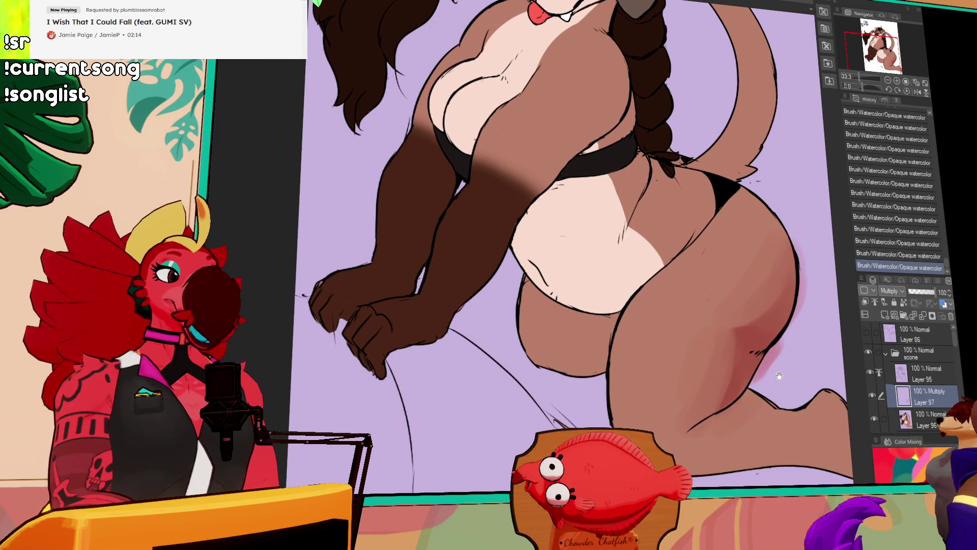
Repaint the lower-leg shading stroke, comparing versions with undo and redo
{"action": "key", "text": "ctrl+z"}
{"action": "left_click_drag", "start_coordinate": [733, 348], "coordinate": [689, 410]}
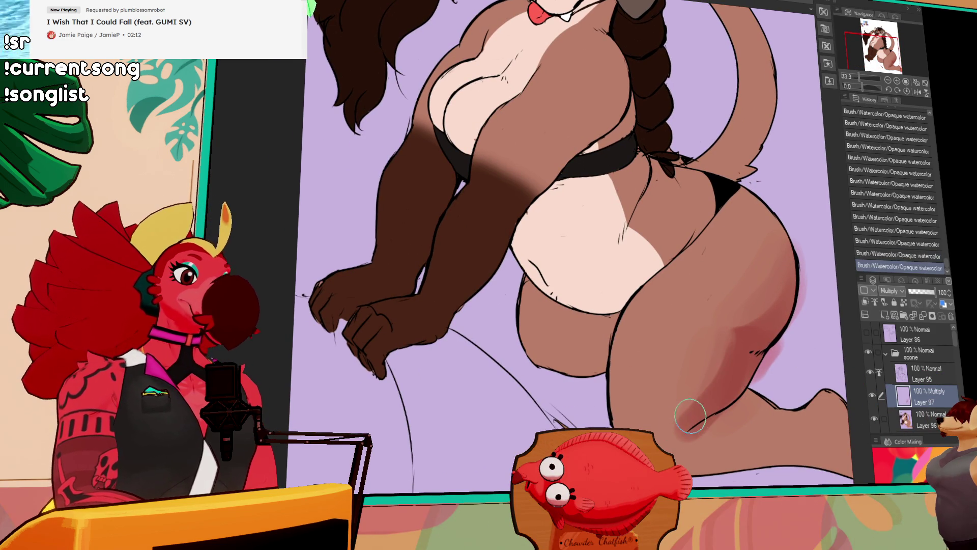
{"action": "key", "text": "ctrl+z"}
{"action": "left_click_drag", "start_coordinate": [733, 351], "coordinate": [687, 433]}
{"action": "key", "text": "ctrl+z"}
{"action": "left_click_drag", "start_coordinate": [732, 367], "coordinate": [683, 426]}
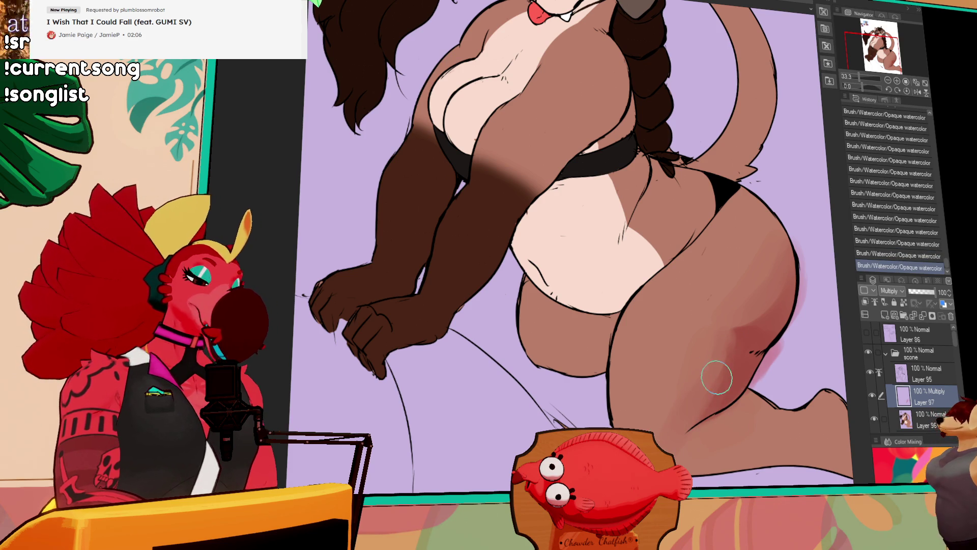
{"action": "key", "text": "ctrl+z"}
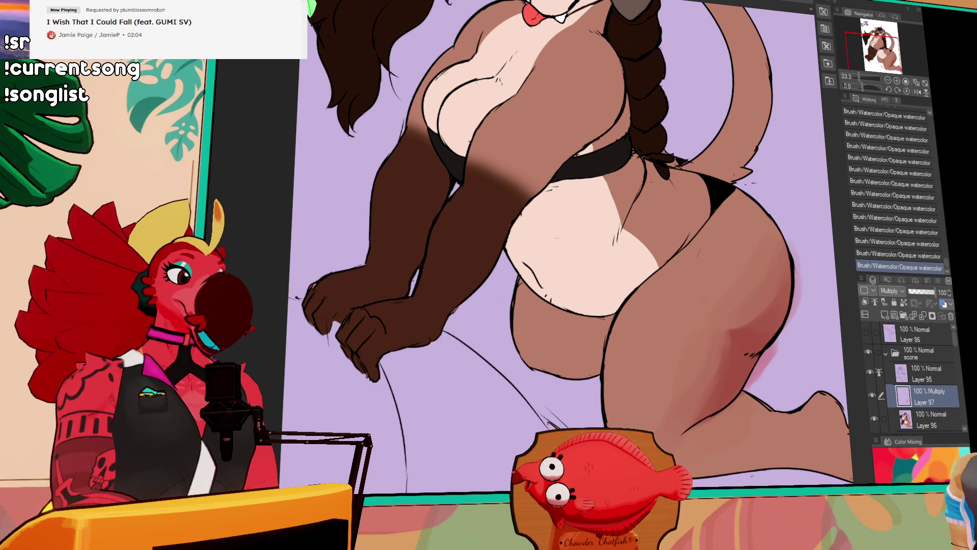
{"action": "key", "text": "ctrl+y"}
{"action": "key", "text": "ctrl+z"}
{"action": "key", "text": "ctrl+y"}
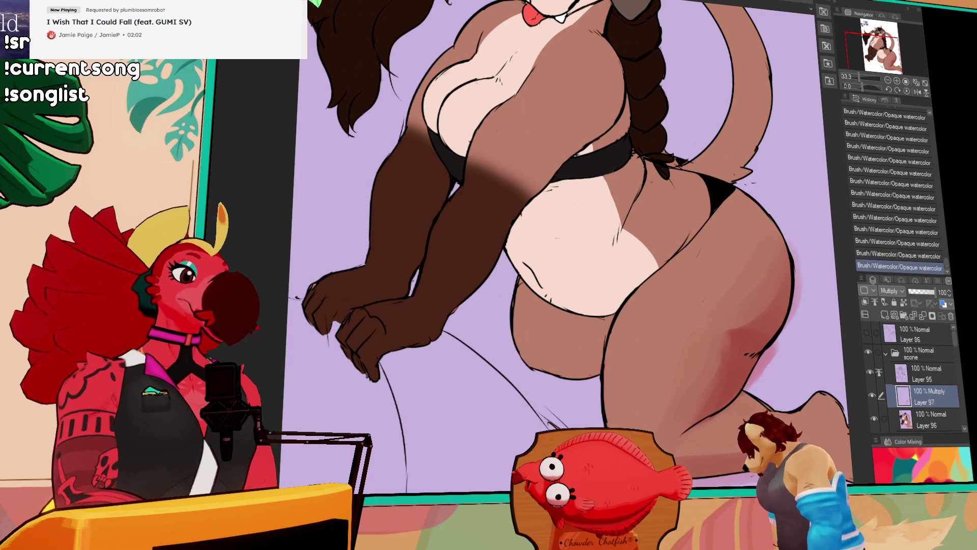
{"action": "key", "text": "ctrl+z"}
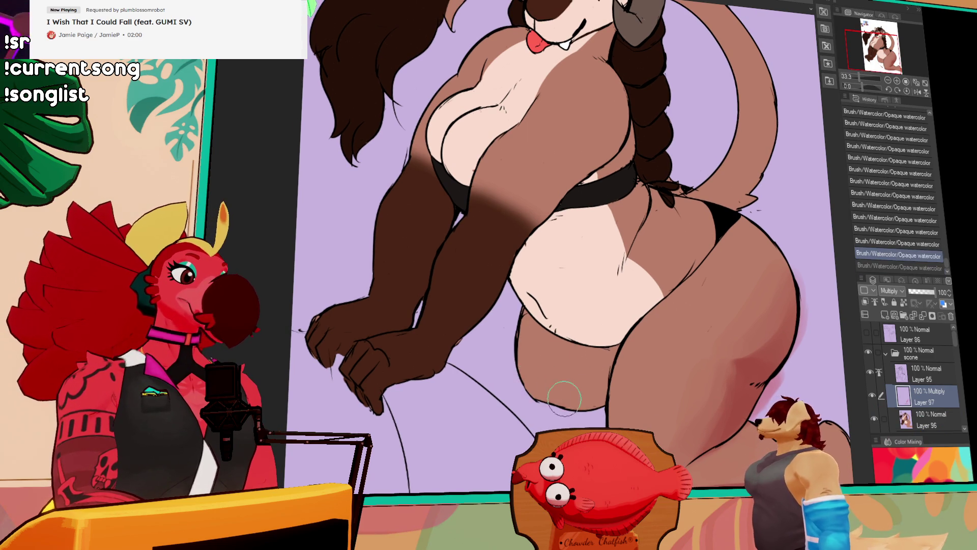
{"action": "key", "text": "ctrl+y"}
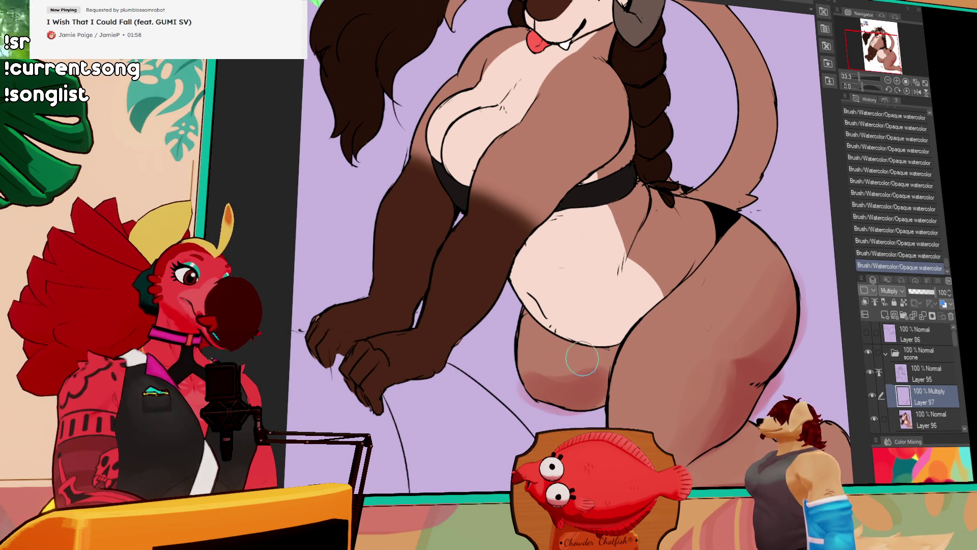
Deepen the pink shading on the thigh and try strokes on the lower belly
{"action": "mouse_move", "coordinate": [571, 372]}
{"action": "left_mouse_down"}
{"action": "mouse_move", "coordinate": [580, 341]}
{"action": "mouse_move", "coordinate": [589, 388]}
{"action": "mouse_move", "coordinate": [575, 375]}
{"action": "mouse_move", "coordinate": [597, 349]}
{"action": "mouse_move", "coordinate": [556, 388]}
{"action": "mouse_move", "coordinate": [585, 375]}
{"action": "mouse_move", "coordinate": [545, 379]}
{"action": "mouse_move", "coordinate": [558, 349]}
{"action": "mouse_move", "coordinate": [537, 372]}
{"action": "left_mouse_up"}
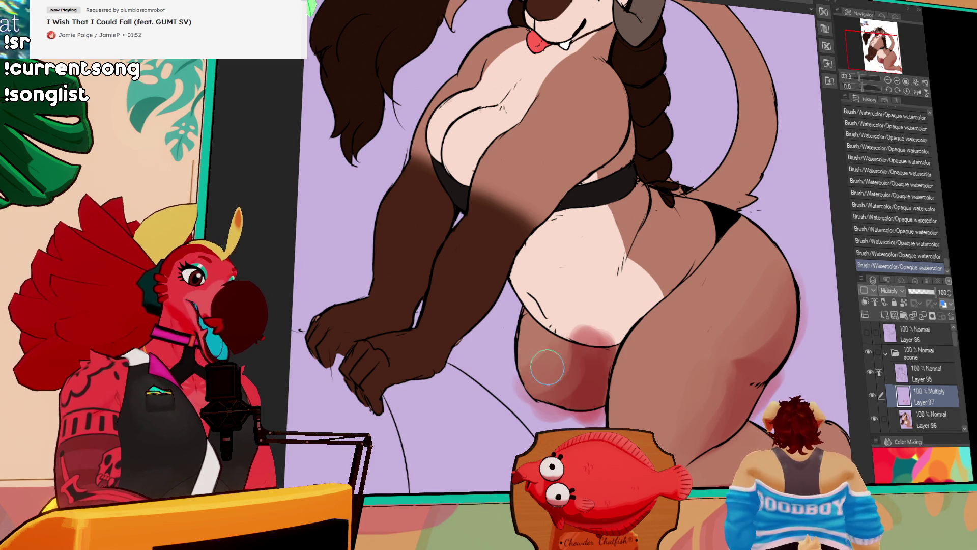
{"action": "mouse_move", "coordinate": [559, 340]}
{"action": "left_mouse_down"}
{"action": "mouse_move", "coordinate": [554, 389]}
{"action": "mouse_move", "coordinate": [541, 384]}
{"action": "mouse_move", "coordinate": [558, 339]}
{"action": "mouse_move", "coordinate": [580, 378]}
{"action": "left_mouse_up"}
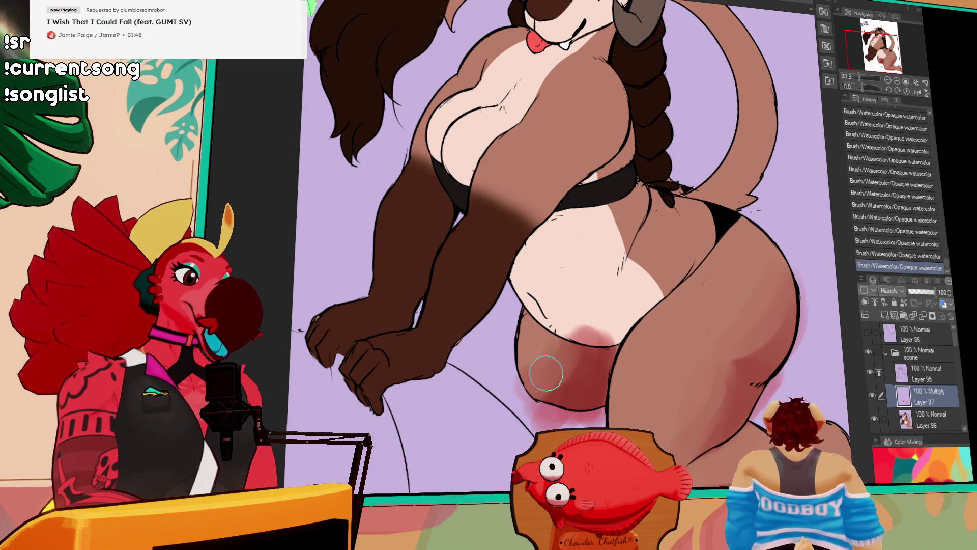
{"action": "mouse_move", "coordinate": [569, 331]}
{"action": "left_mouse_down"}
{"action": "mouse_move", "coordinate": [552, 312]}
{"action": "mouse_move", "coordinate": [580, 299]}
{"action": "left_mouse_up"}
{"action": "key", "text": "ctrl+z"}
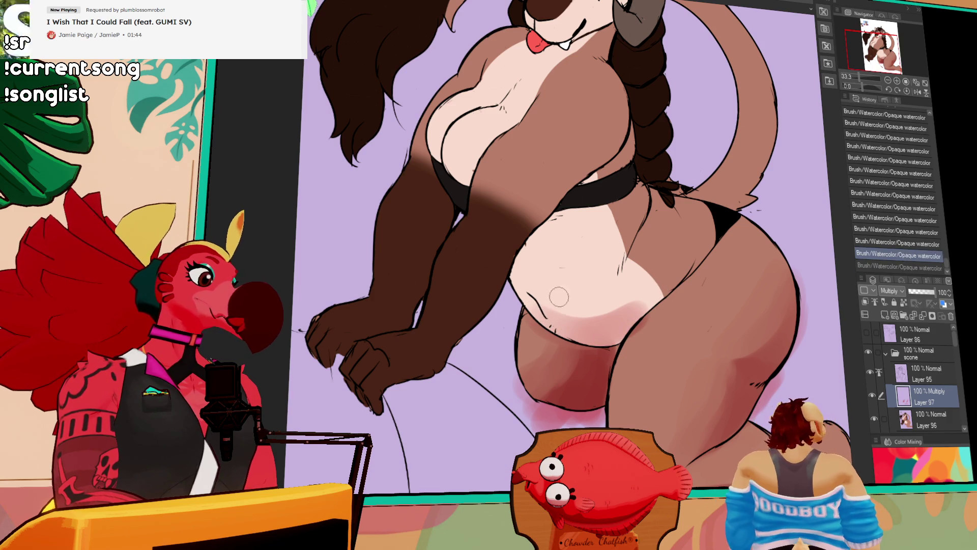
{"action": "scroll", "coordinate": [608, 256], "scroll_direction": "down", "scroll_amount": 1}
{"action": "mouse_move", "coordinate": [532, 293]}
{"action": "left_mouse_down"}
{"action": "mouse_move", "coordinate": [642, 302]}
{"action": "mouse_move", "coordinate": [571, 319]}
{"action": "mouse_move", "coordinate": [646, 303]}
{"action": "left_mouse_up"}
{"action": "key", "text": "ctrl+z"}
{"action": "key", "text": "ctrl+z"}
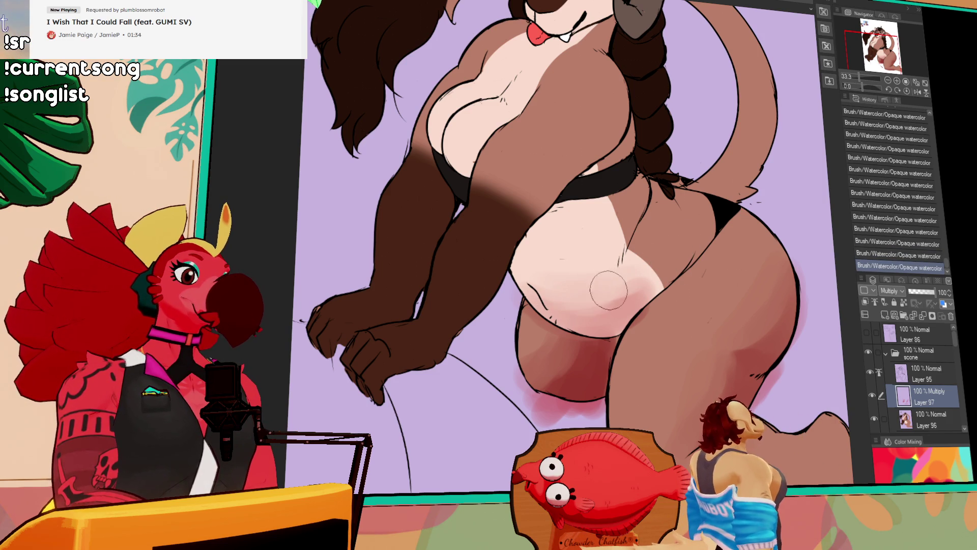
Try several watercolour shading strokes across the belly, undoing the unsuitable ones
{"action": "left_click_drag", "start_coordinate": [661, 255], "coordinate": [707, 236]}
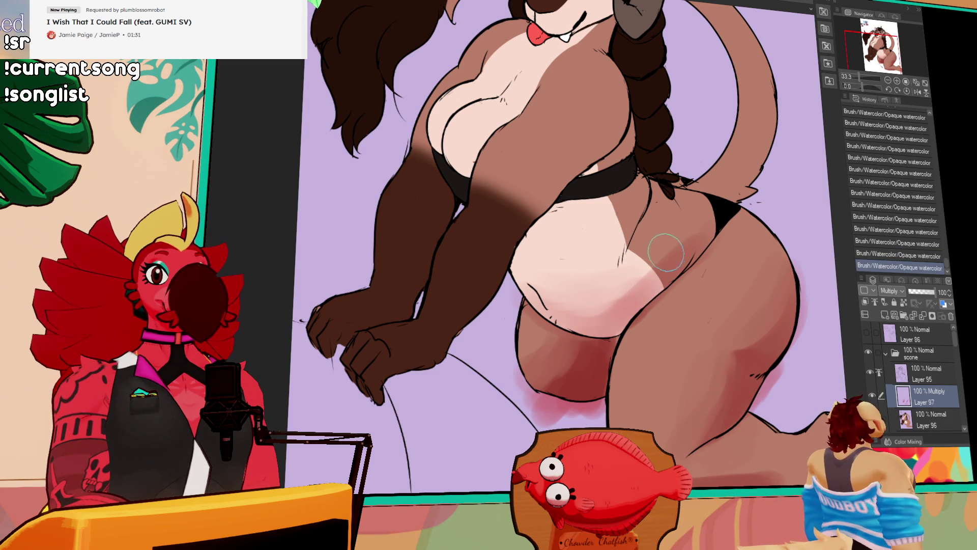
{"action": "mouse_move", "coordinate": [662, 265]}
{"action": "left_mouse_down"}
{"action": "mouse_move", "coordinate": [626, 300]}
{"action": "mouse_move", "coordinate": [638, 271]}
{"action": "mouse_move", "coordinate": [621, 298]}
{"action": "left_mouse_up"}
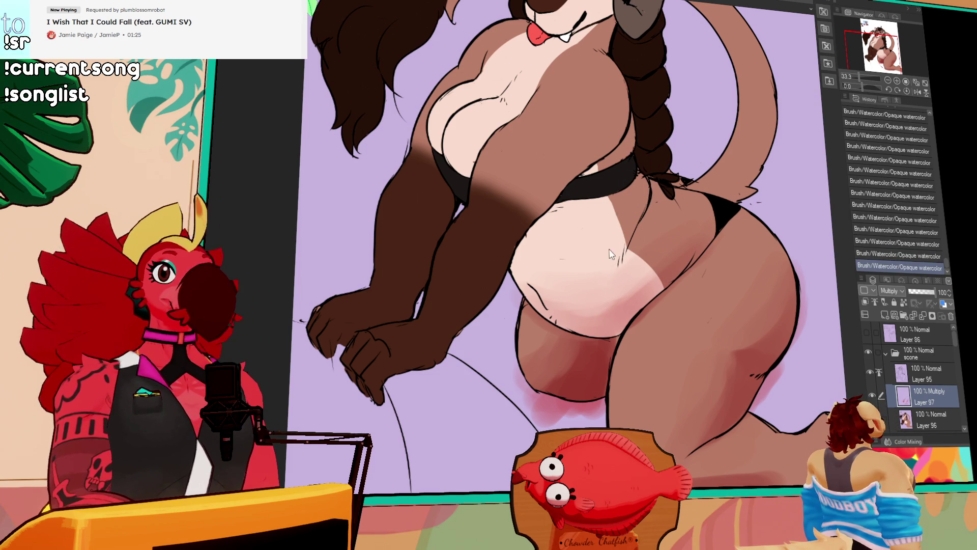
{"action": "key", "text": "ctrl+z"}
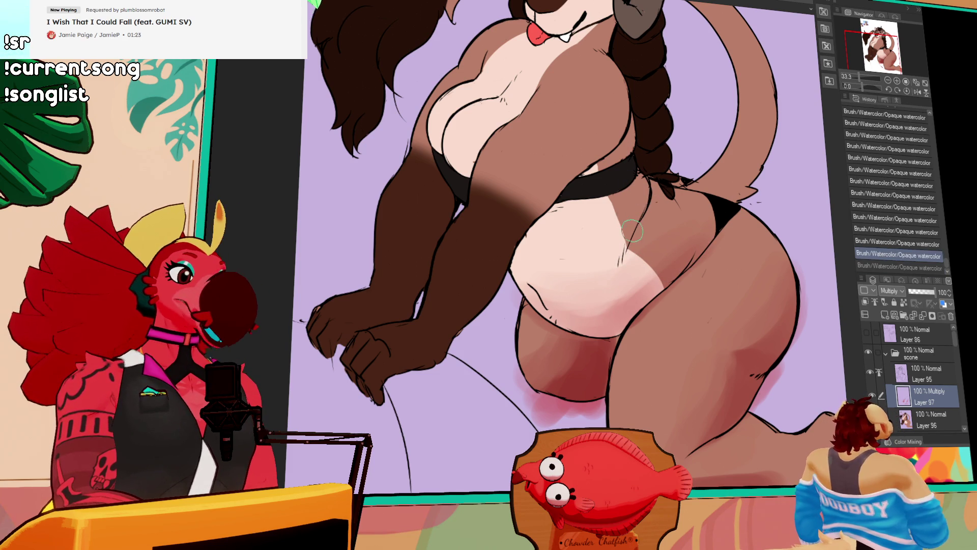
{"action": "left_click_drag", "start_coordinate": [638, 205], "coordinate": [611, 269]}
{"action": "key", "text": "ctrl+z"}
{"action": "left_click_drag", "start_coordinate": [641, 189], "coordinate": [606, 274]}
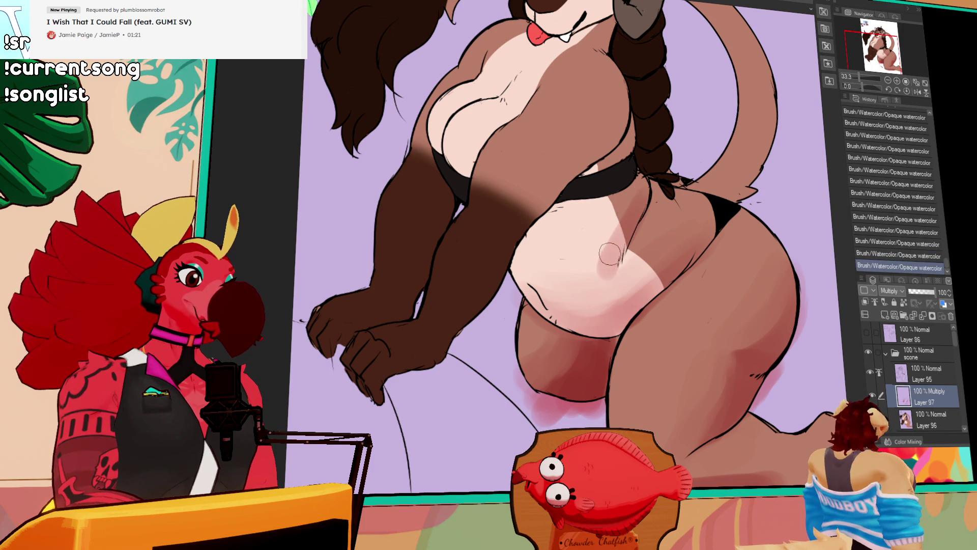
{"action": "key", "text": "ctrl+z"}
Settle on a lighter pink shading stroke down the belly instead of a darker one
{"action": "key", "text": "ctrl+z"}
{"action": "left_click_drag", "start_coordinate": [645, 196], "coordinate": [608, 272]}
{"action": "key", "text": "ctrl+z"}
{"action": "left_click_drag", "start_coordinate": [641, 188], "coordinate": [612, 265]}
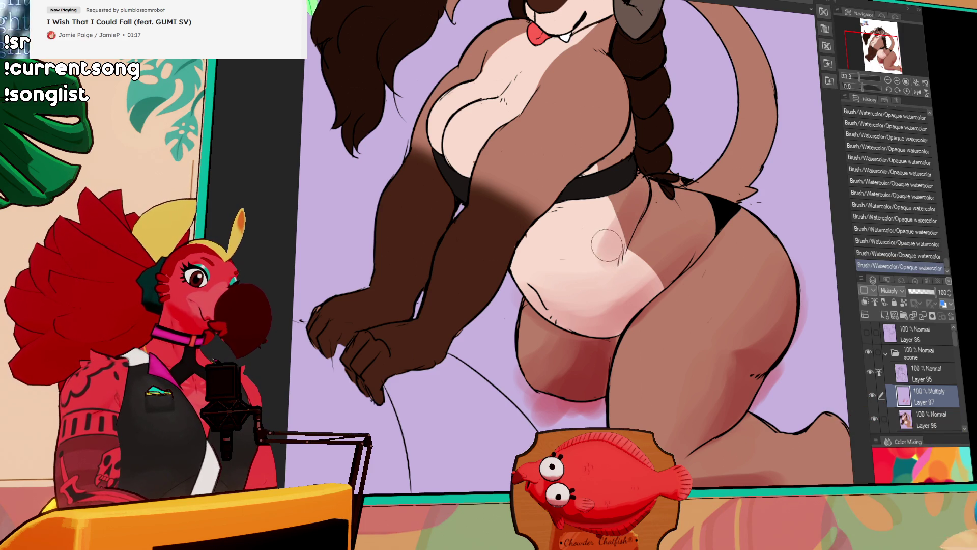
{"action": "key", "text": "ctrl+z"}
{"action": "key", "text": "ctrl+z"}
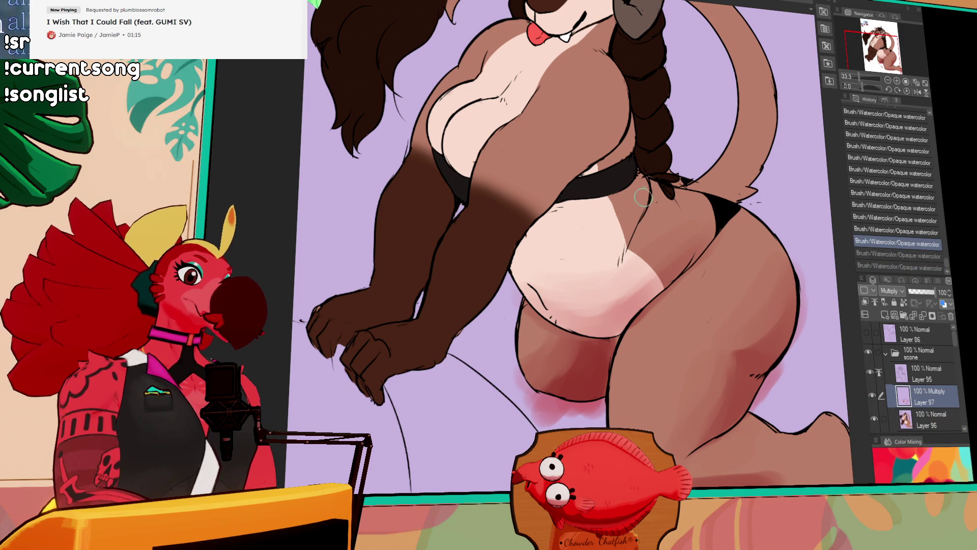
{"action": "left_click_drag", "start_coordinate": [644, 184], "coordinate": [611, 267]}
{"action": "key", "text": "ctrl+z"}
{"action": "left_click_drag", "start_coordinate": [641, 186], "coordinate": [611, 254]}
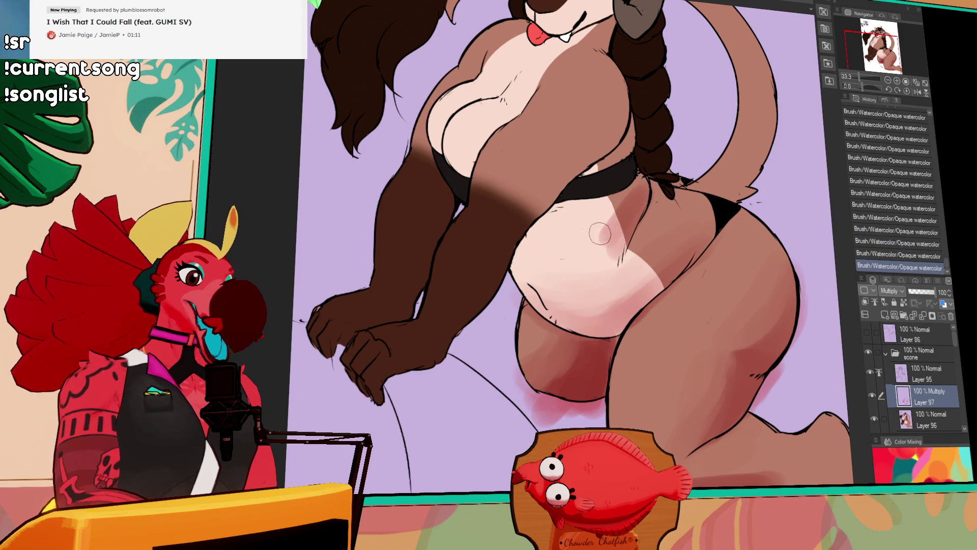
Shade the upper-left belly under the waistband and along the left edge, keeping a light centre
{"action": "left_click_drag", "start_coordinate": [591, 188], "coordinate": [555, 239]}
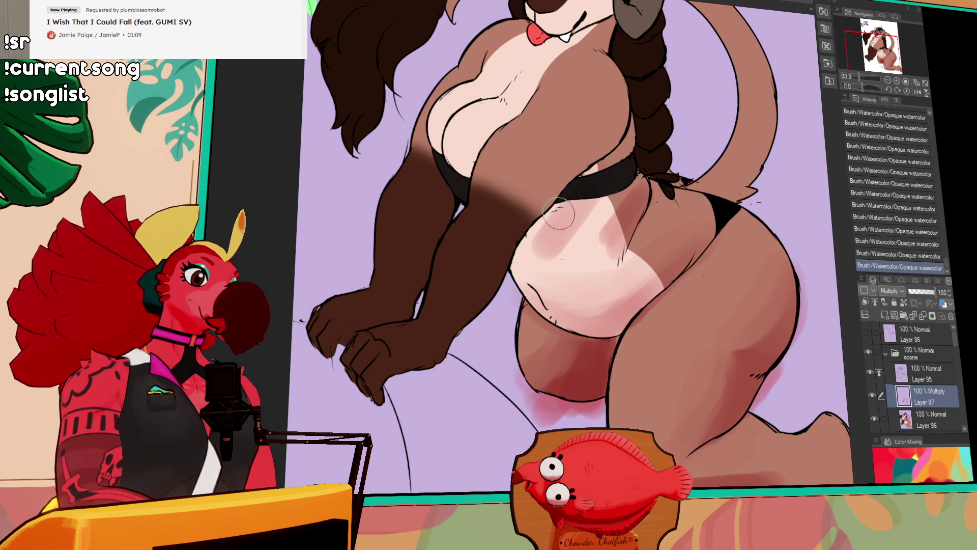
{"action": "mouse_move", "coordinate": [585, 193]}
{"action": "left_mouse_down"}
{"action": "mouse_move", "coordinate": [534, 254]}
{"action": "mouse_move", "coordinate": [540, 235]}
{"action": "mouse_move", "coordinate": [529, 305]}
{"action": "left_mouse_up"}
{"action": "left_click_drag", "start_coordinate": [539, 239], "coordinate": [536, 311]}
{"action": "left_click_drag", "start_coordinate": [555, 253], "coordinate": [580, 301]}
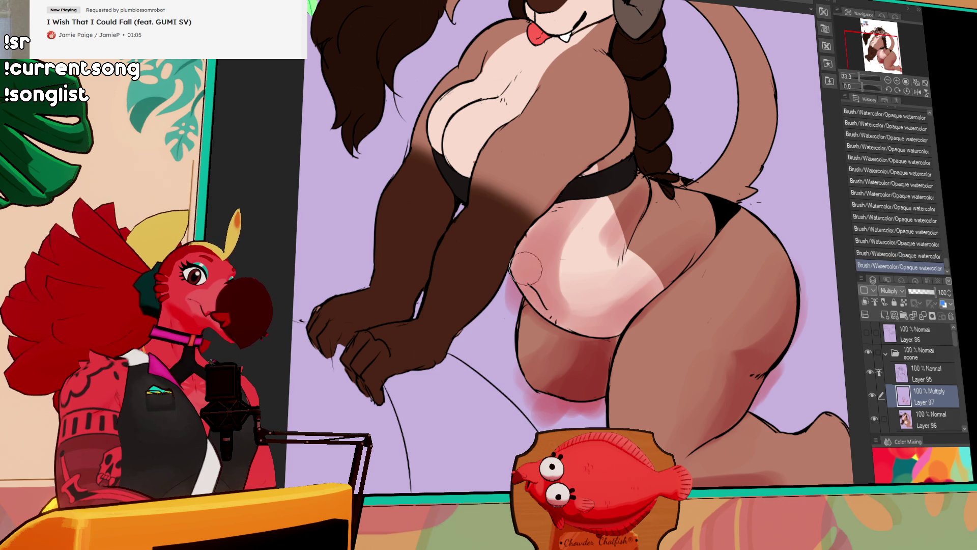
{"action": "key", "text": "ctrl+z"}
{"action": "key", "text": "ctrl+z"}
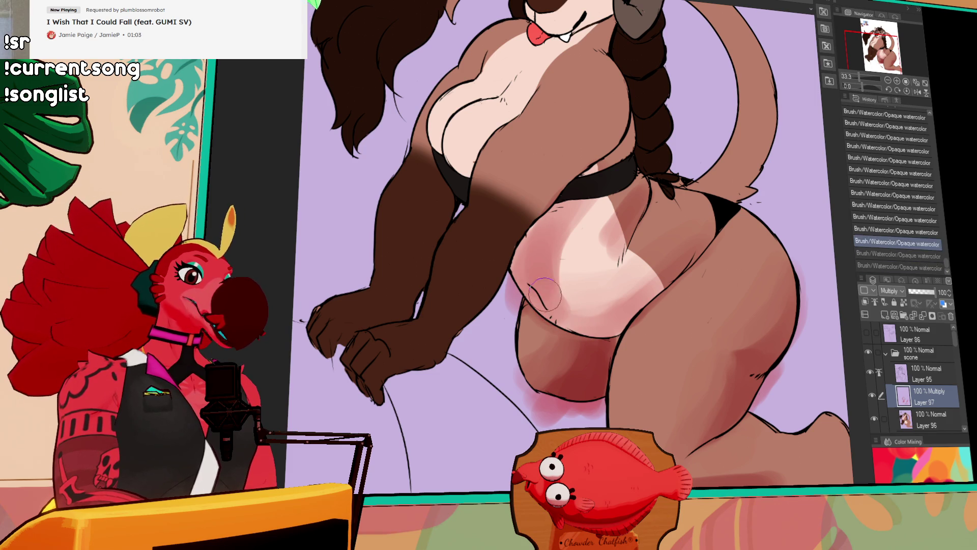
{"action": "key", "text": "ctrl+y"}
{"action": "key", "text": "ctrl+y"}
{"action": "left_click_drag", "start_coordinate": [545, 300], "coordinate": [538, 234]}
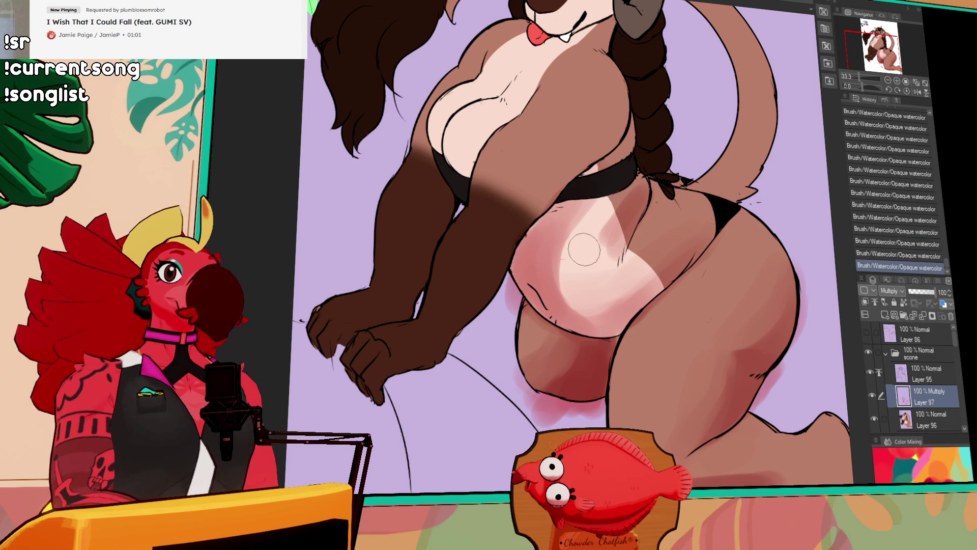
{"action": "mouse_move", "coordinate": [592, 203]}
{"action": "left_mouse_down"}
{"action": "mouse_move", "coordinate": [571, 255]}
{"action": "mouse_move", "coordinate": [585, 294]}
{"action": "left_mouse_up"}
{"action": "left_click_drag", "start_coordinate": [560, 234], "coordinate": [584, 294]}
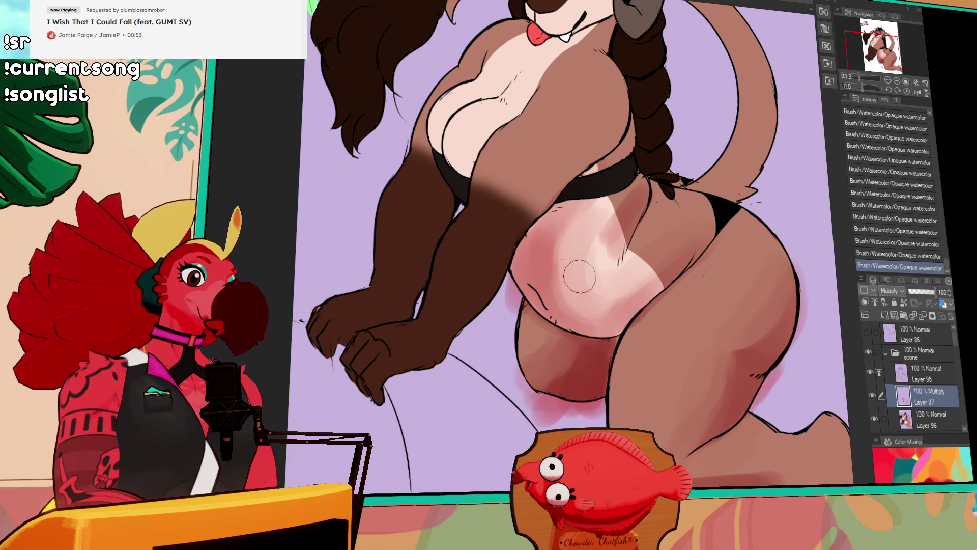
{"action": "left_click_drag", "start_coordinate": [614, 203], "coordinate": [614, 296]}
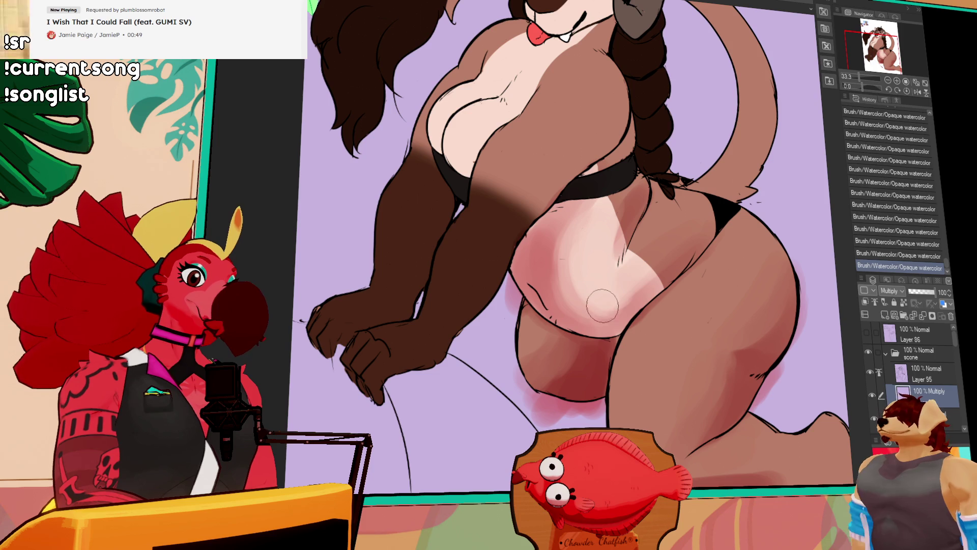
Darken the lower chest and extend the shading over the belly toward the arm
{"action": "mouse_move", "coordinate": [683, 249]}
{"action": "left_mouse_down"}
{"action": "mouse_move", "coordinate": [633, 287]}
{"action": "mouse_move", "coordinate": [657, 258]}
{"action": "left_mouse_up"}
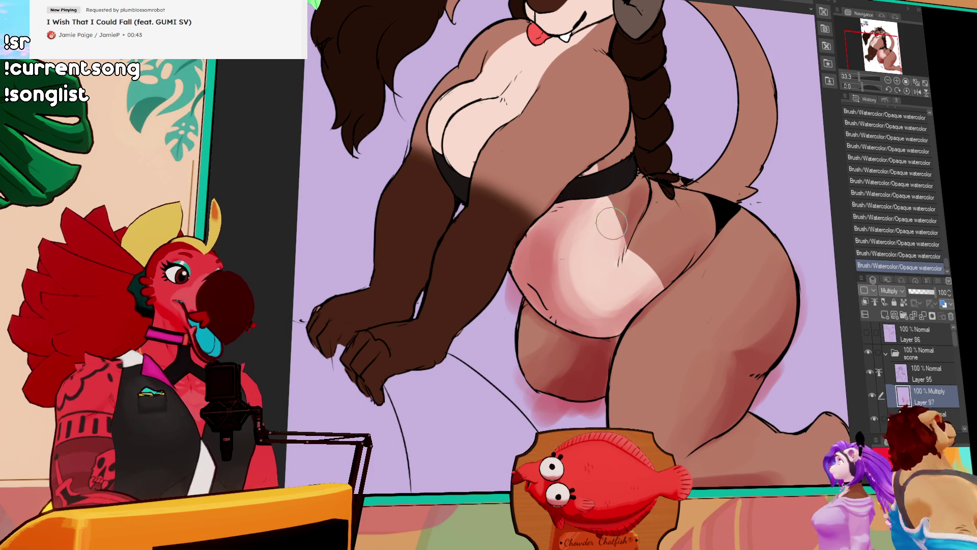
{"action": "left_click_drag", "start_coordinate": [636, 168], "coordinate": [643, 196]}
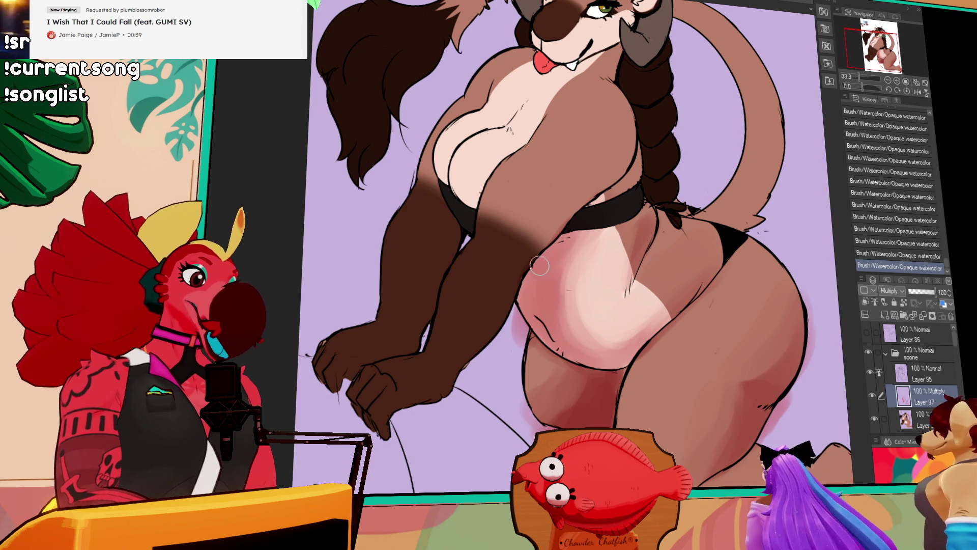
{"action": "key", "text": "ctrl+z"}
{"action": "left_click_drag", "start_coordinate": [626, 158], "coordinate": [581, 197]}
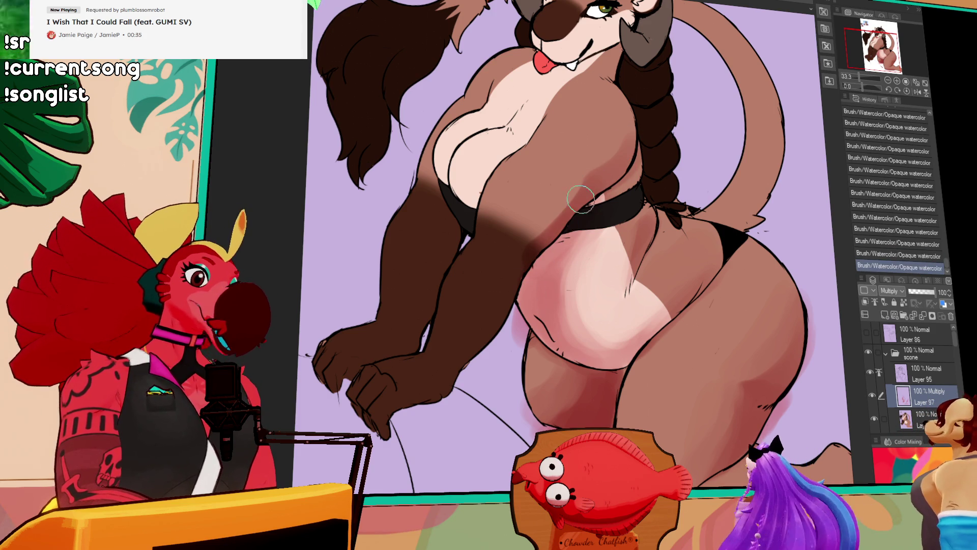
{"action": "left_click_drag", "start_coordinate": [529, 255], "coordinate": [451, 360]}
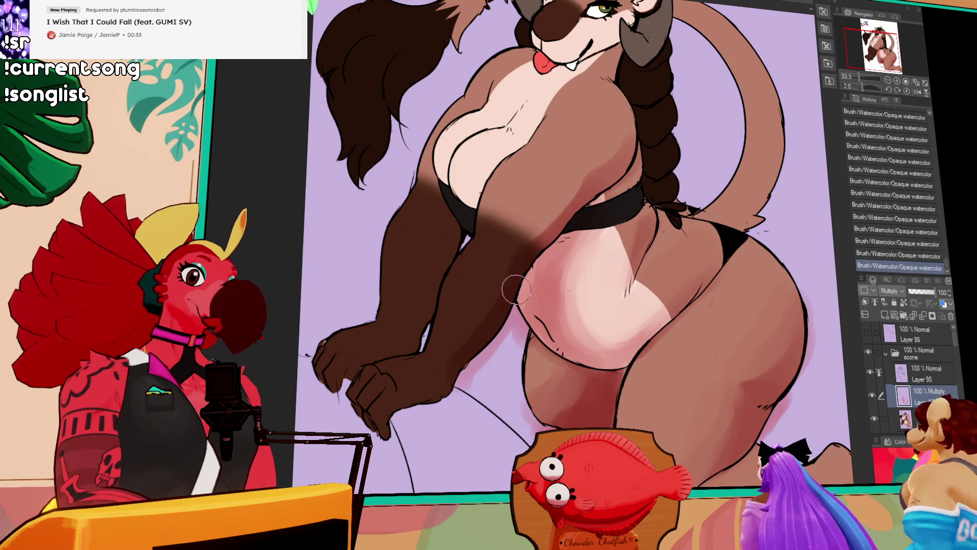
Shade down the arm and add faint shading over the chest, comparing strokes with undo/redo
{"action": "scroll", "coordinate": [511, 294], "scroll_direction": "up", "scroll_amount": 2}
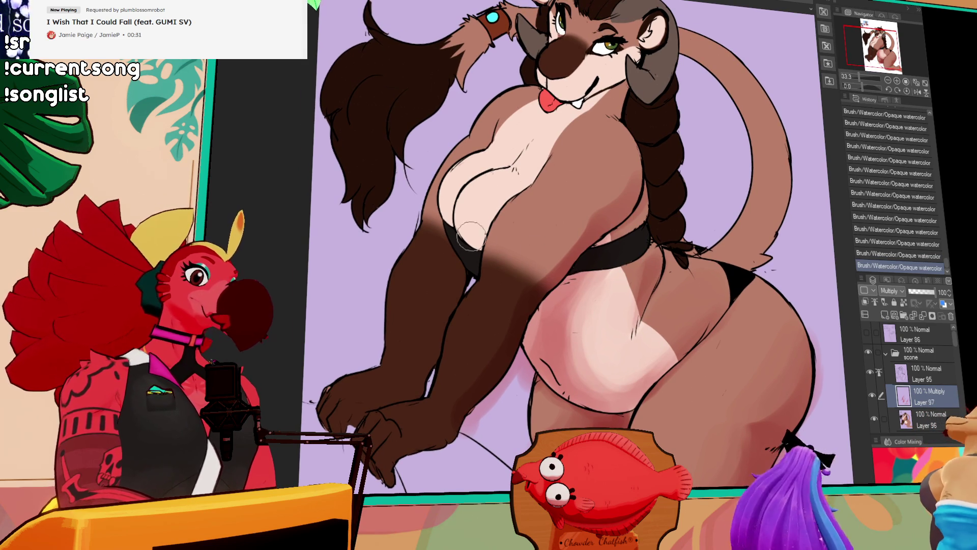
{"action": "key", "text": "ctrl+z"}
{"action": "mouse_move", "coordinate": [473, 235]}
{"action": "left_mouse_down"}
{"action": "mouse_move", "coordinate": [508, 265]}
{"action": "mouse_move", "coordinate": [524, 249]}
{"action": "mouse_move", "coordinate": [503, 260]}
{"action": "mouse_move", "coordinate": [511, 262]}
{"action": "left_mouse_up"}
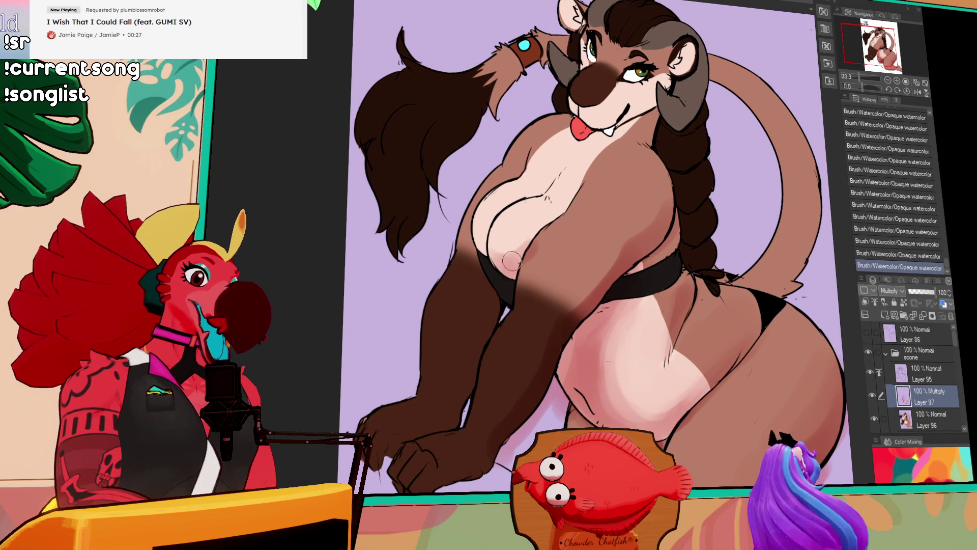
{"action": "mouse_move", "coordinate": [474, 257]}
{"action": "left_mouse_down"}
{"action": "mouse_move", "coordinate": [483, 298]}
{"action": "mouse_move", "coordinate": [483, 264]}
{"action": "left_mouse_up"}
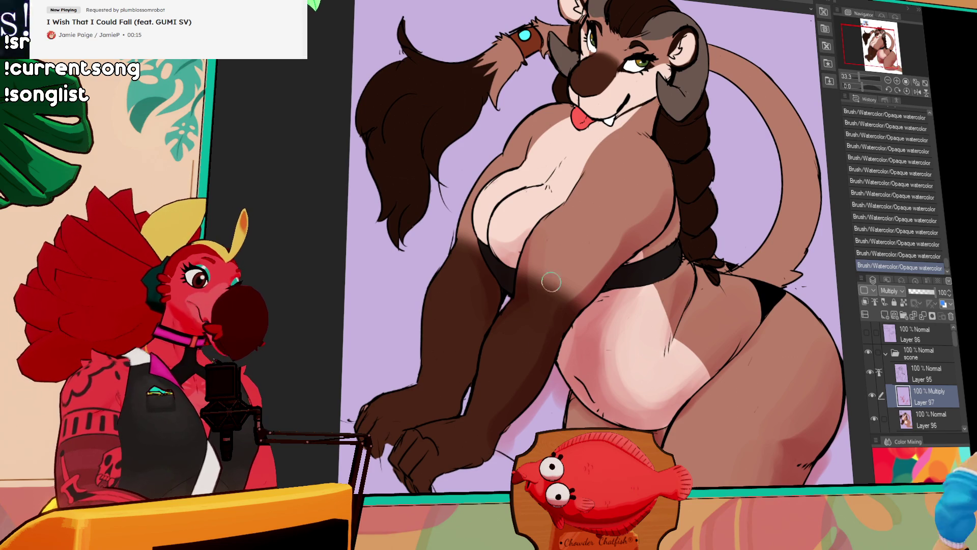
{"action": "mouse_move", "coordinate": [668, 194]}
{"action": "left_mouse_down"}
{"action": "mouse_move", "coordinate": [631, 219]}
{"action": "mouse_move", "coordinate": [567, 292]}
{"action": "mouse_move", "coordinate": [617, 224]}
{"action": "mouse_move", "coordinate": [640, 242]}
{"action": "left_mouse_up"}
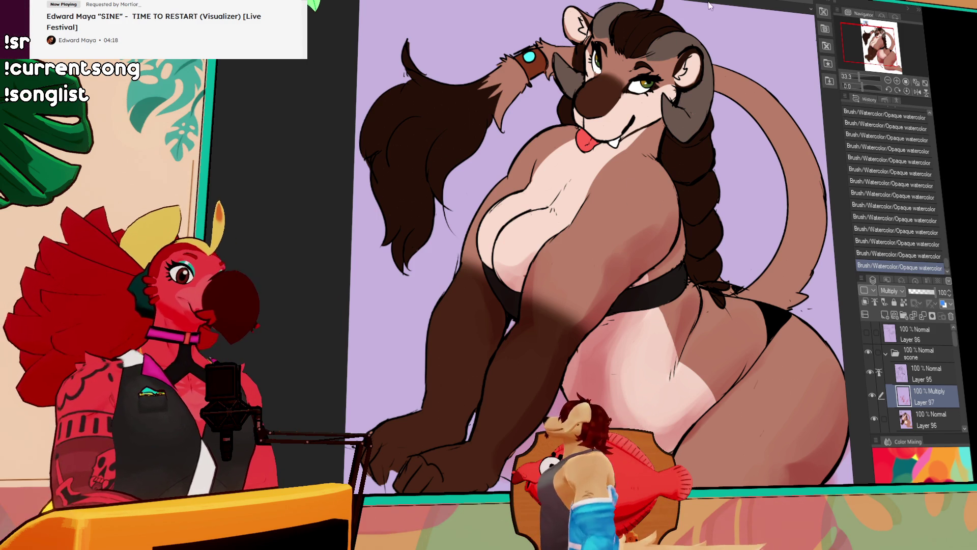
{"action": "key", "text": "ctrl+z"}
{"action": "key", "text": "ctrl+y"}
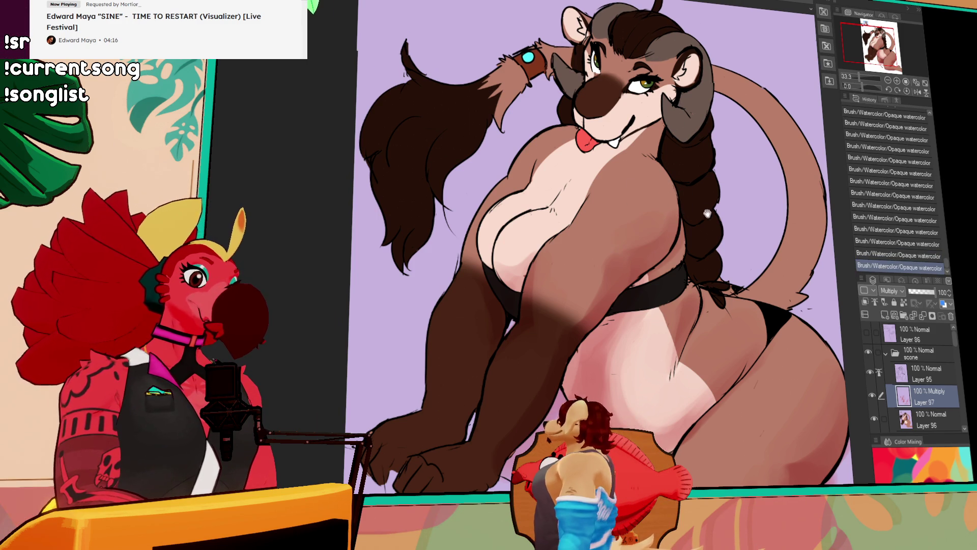
{"action": "key", "text": "ctrl+z"}
{"action": "key", "text": "ctrl+y"}
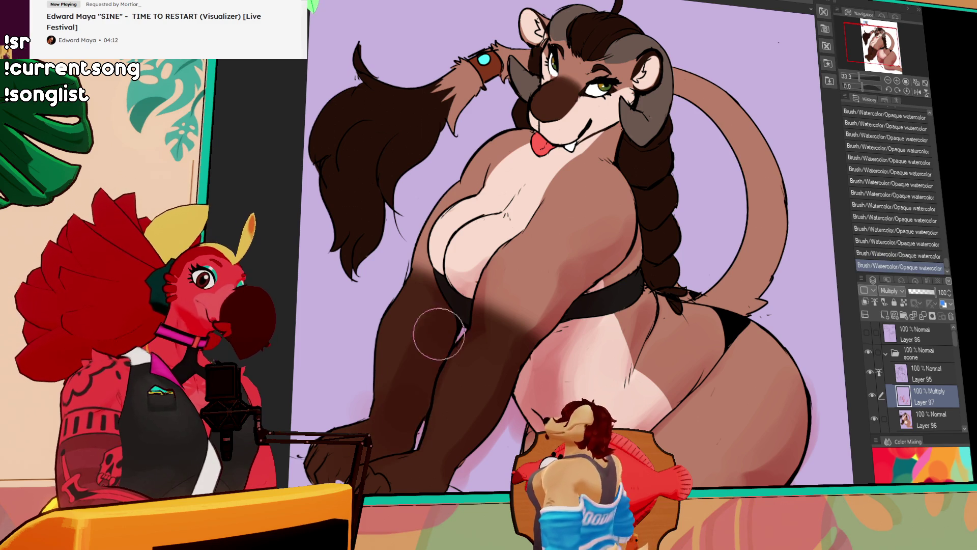
Add lighter watercolour strokes across the belly
{"action": "scroll", "coordinate": [448, 316], "scroll_direction": "down", "scroll_amount": 3}
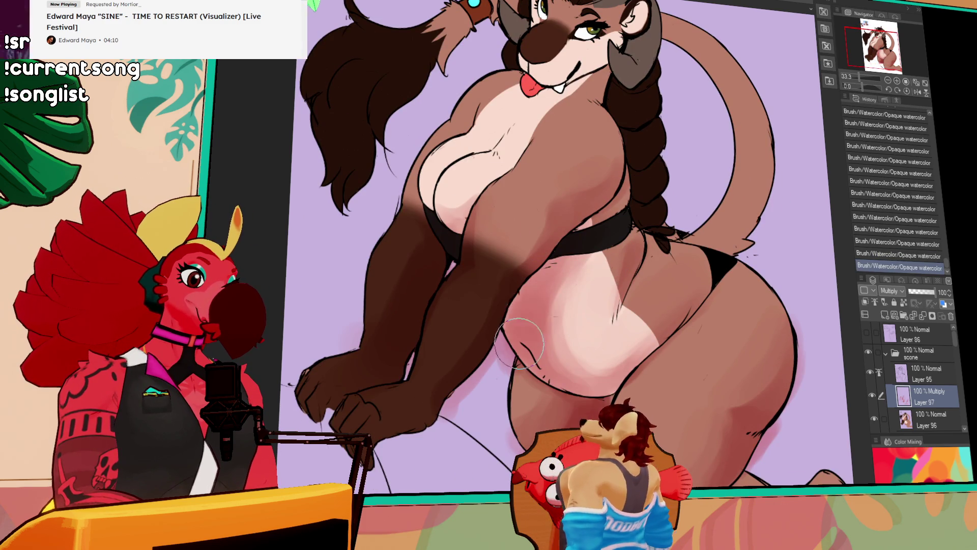
{"action": "mouse_move", "coordinate": [571, 282]}
{"action": "left_mouse_down"}
{"action": "mouse_move", "coordinate": [565, 313]}
{"action": "mouse_move", "coordinate": [598, 346]}
{"action": "left_mouse_up"}
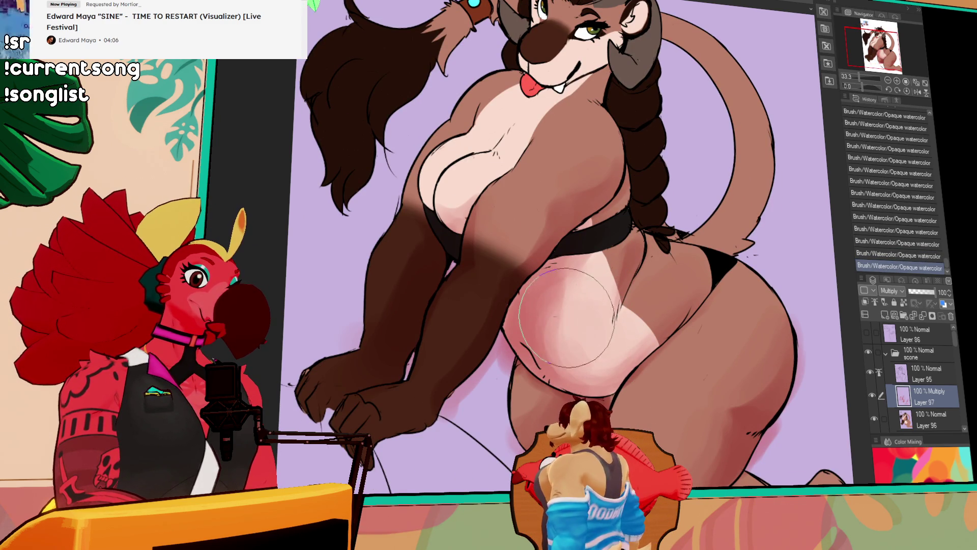
{"action": "scroll", "coordinate": [712, 204], "scroll_direction": "up", "scroll_amount": 3}
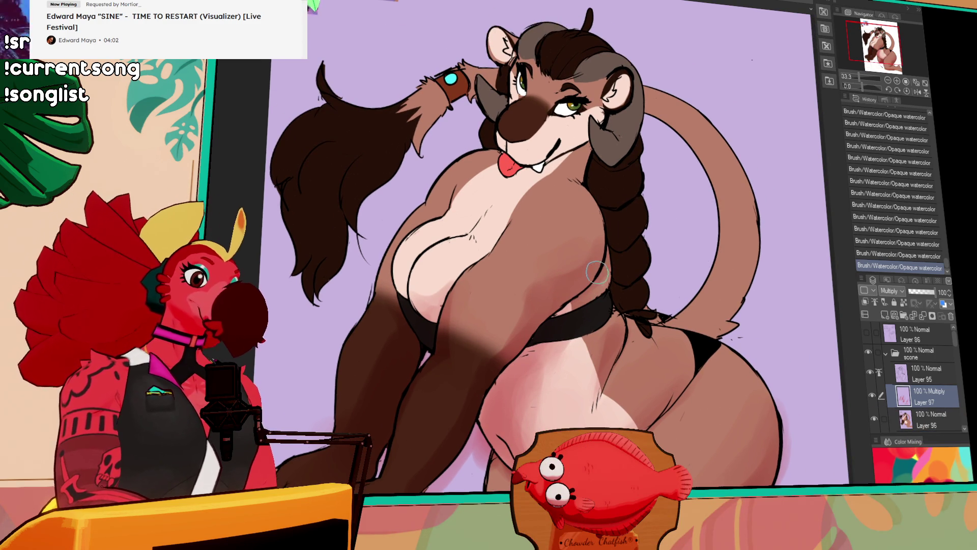
{"action": "mouse_move", "coordinate": [596, 275]}
{"action": "left_mouse_down"}
{"action": "mouse_move", "coordinate": [549, 318]}
{"action": "mouse_move", "coordinate": [608, 252]}
{"action": "left_mouse_up"}
{"action": "mouse_move", "coordinate": [569, 300]}
{"action": "left_mouse_down"}
{"action": "mouse_move", "coordinate": [534, 331]}
{"action": "mouse_move", "coordinate": [529, 352]}
{"action": "left_mouse_up"}
{"action": "mouse_move", "coordinate": [585, 278]}
{"action": "left_mouse_down"}
{"action": "mouse_move", "coordinate": [534, 331]}
{"action": "mouse_move", "coordinate": [590, 247]}
{"action": "left_mouse_up"}
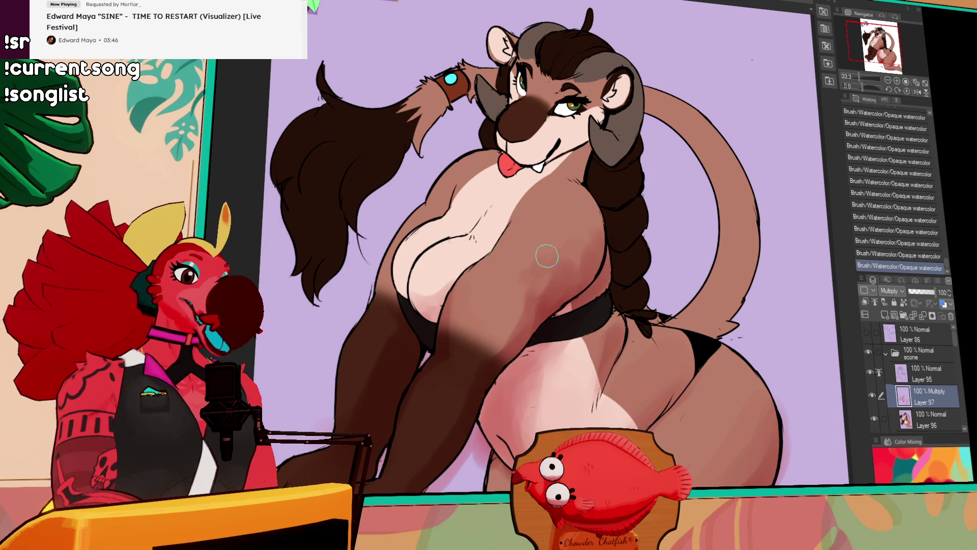
{"action": "left_click_drag", "start_coordinate": [598, 263], "coordinate": [601, 322]}
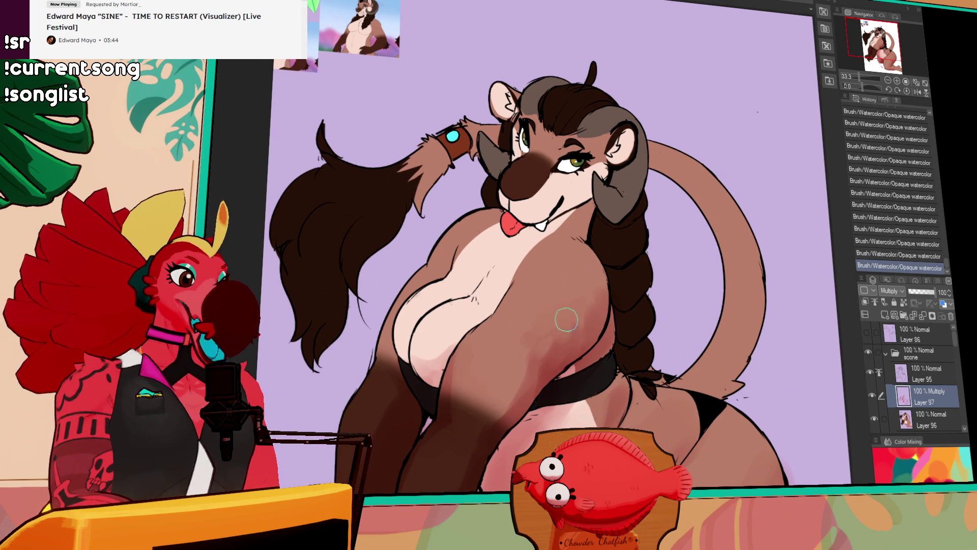
Tint the chest below the chin, the braid, cheek and brow with pink watercolour shading
{"action": "left_click_drag", "start_coordinate": [645, 264], "coordinate": [671, 300]}
{"action": "left_click_drag", "start_coordinate": [608, 254], "coordinate": [598, 265]}
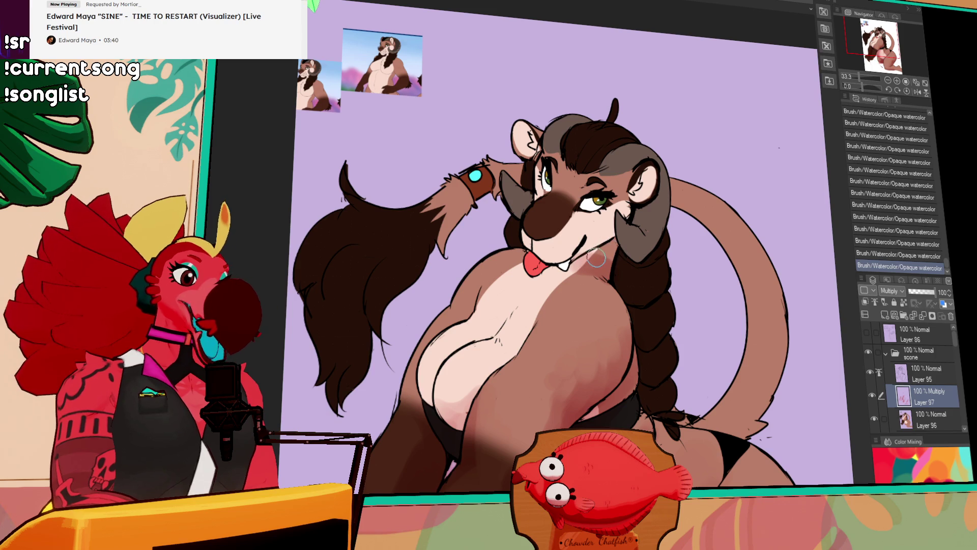
{"action": "left_click_drag", "start_coordinate": [604, 245], "coordinate": [580, 267]}
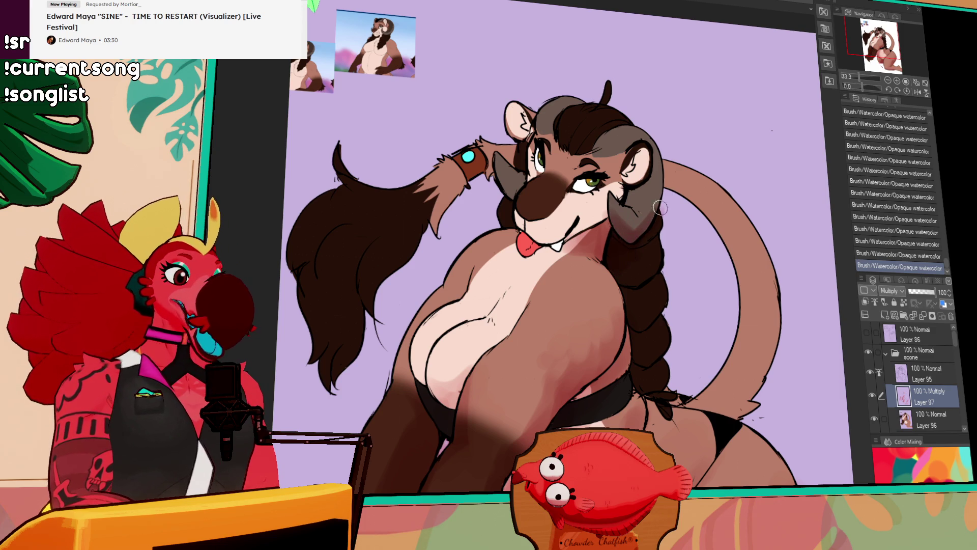
{"action": "left_click_drag", "start_coordinate": [623, 249], "coordinate": [626, 246]}
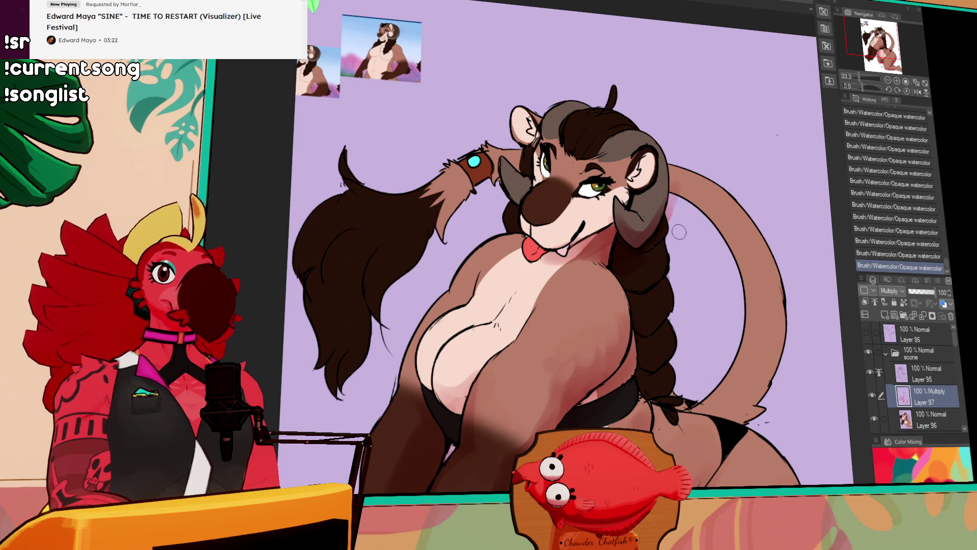
{"action": "left_click_drag", "start_coordinate": [622, 193], "coordinate": [615, 206]}
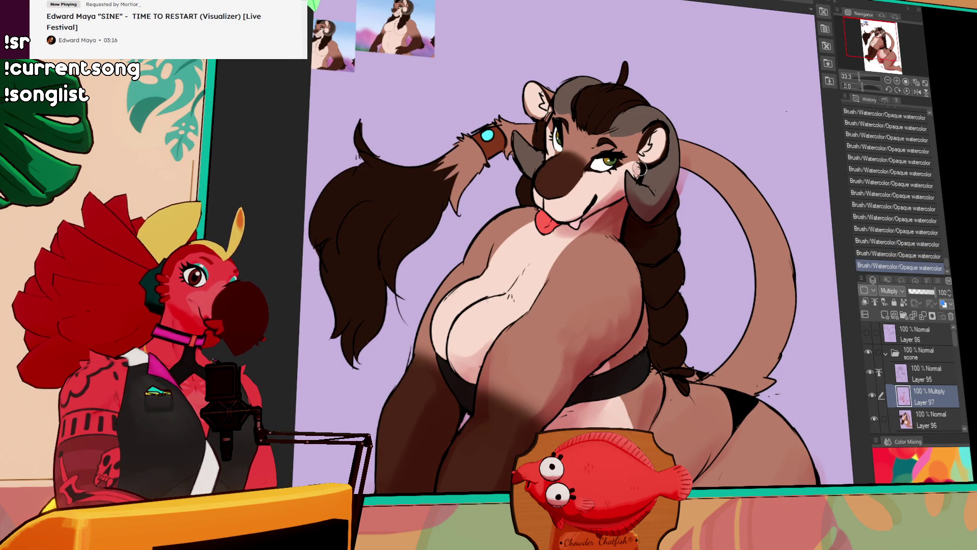
{"action": "mouse_move", "coordinate": [639, 165]}
{"action": "left_mouse_down"}
{"action": "mouse_move", "coordinate": [625, 230]}
{"action": "mouse_move", "coordinate": [646, 207]}
{"action": "mouse_move", "coordinate": [661, 212]}
{"action": "left_mouse_up"}
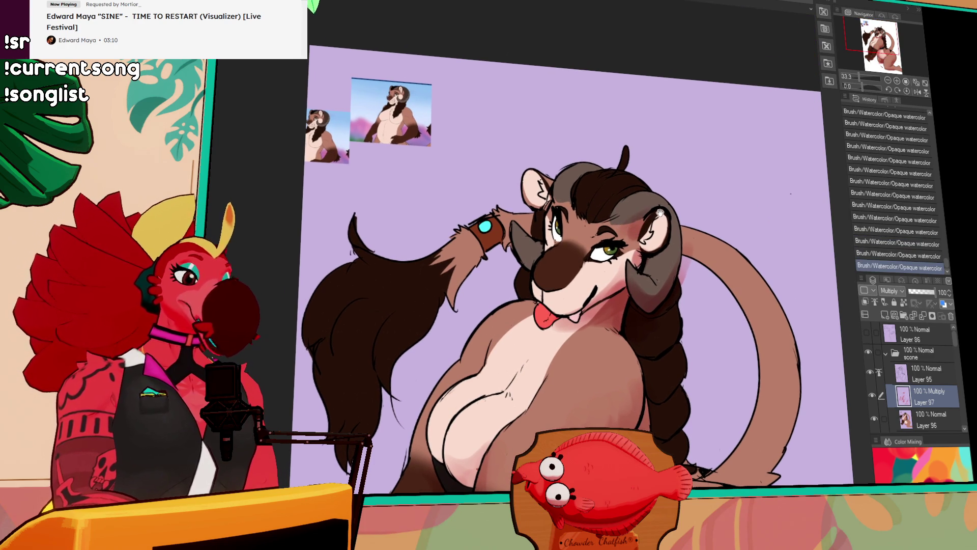
{"action": "left_click_drag", "start_coordinate": [589, 244], "coordinate": [607, 234]}
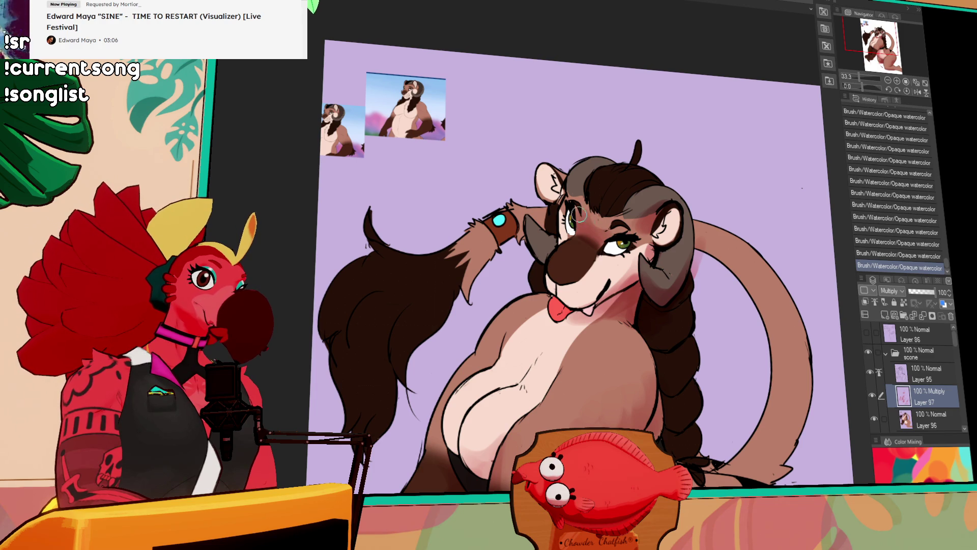
{"action": "left_click_drag", "start_coordinate": [601, 207], "coordinate": [608, 222]}
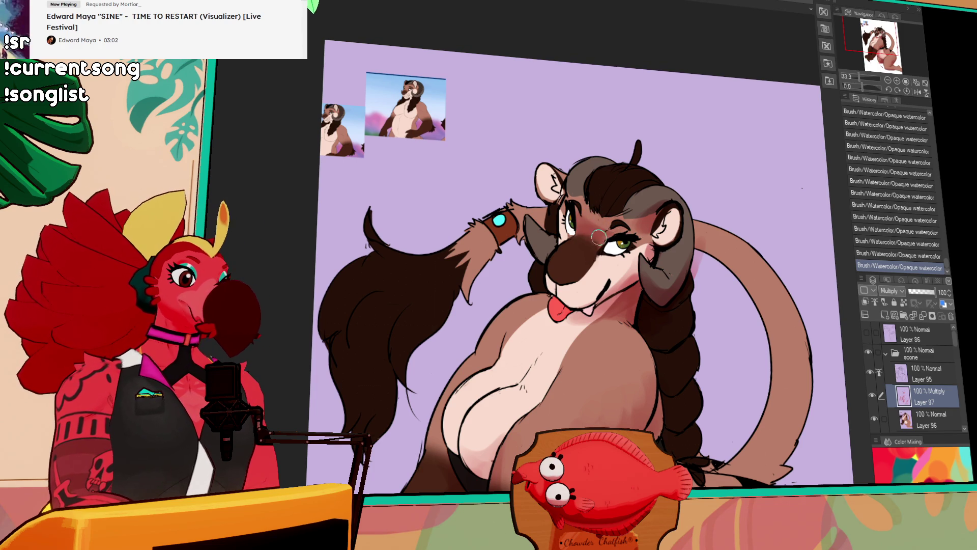
{"action": "left_click_drag", "start_coordinate": [651, 238], "coordinate": [601, 215]}
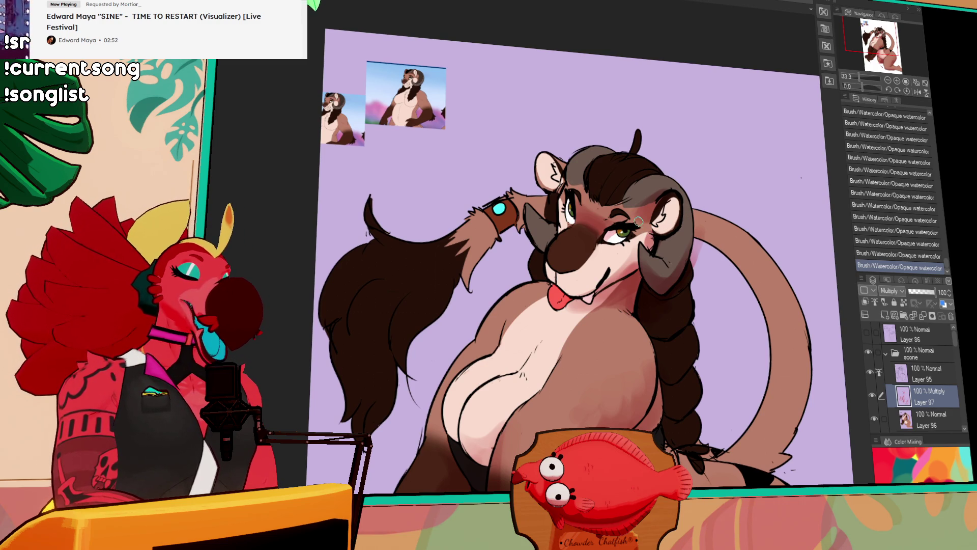
Deepen the belly shading with two more watercolour strokes
{"action": "scroll", "coordinate": [541, 258], "scroll_direction": "down", "scroll_amount": 1}
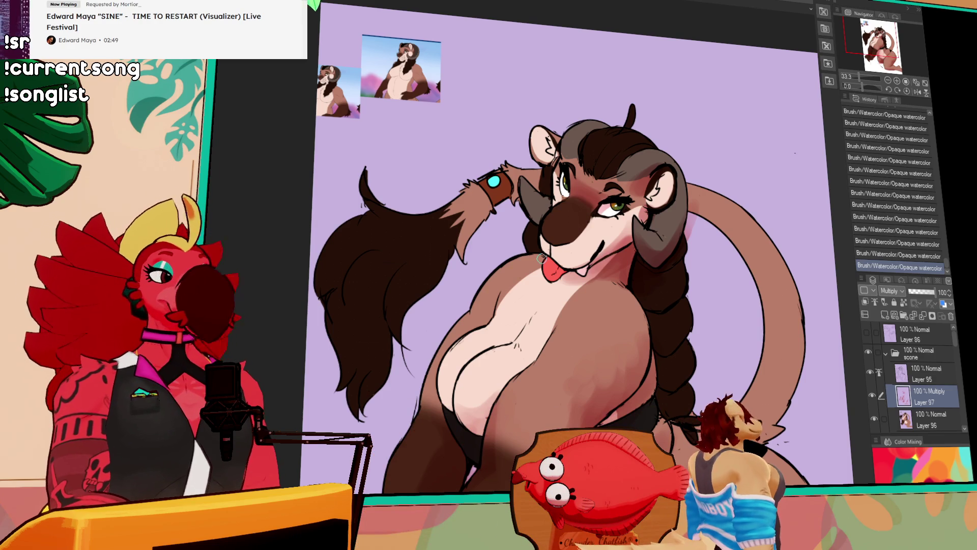
{"action": "scroll", "coordinate": [668, 273], "scroll_direction": "down", "scroll_amount": 1}
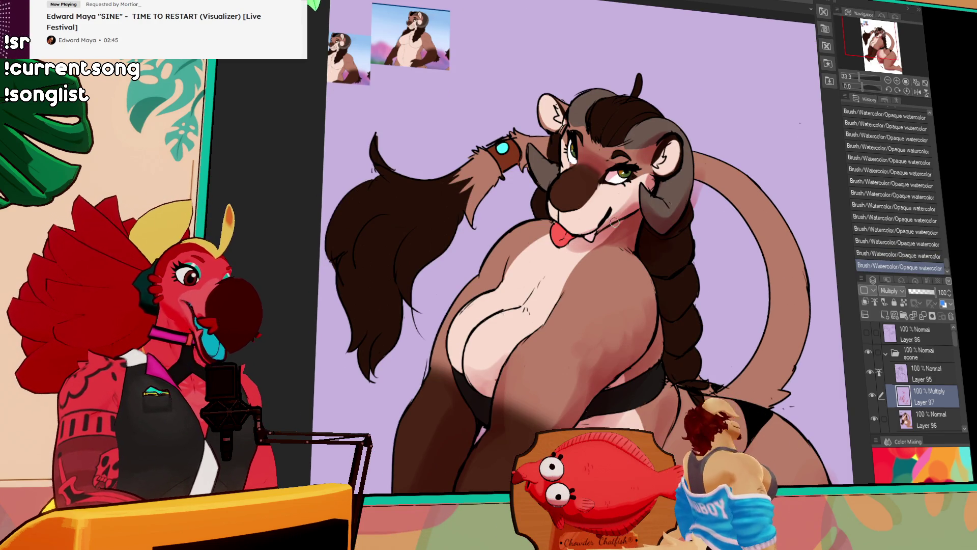
{"action": "scroll", "coordinate": [562, 228], "scroll_direction": "down", "scroll_amount": 5}
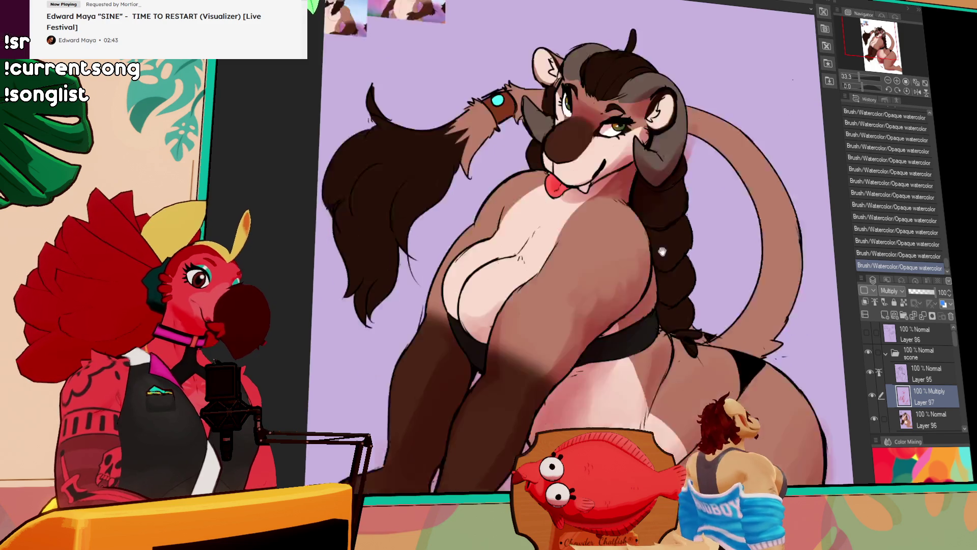
{"action": "mouse_move", "coordinate": [547, 340]}
{"action": "left_mouse_down"}
{"action": "mouse_move", "coordinate": [575, 274]}
{"action": "mouse_move", "coordinate": [556, 350]}
{"action": "left_mouse_up"}
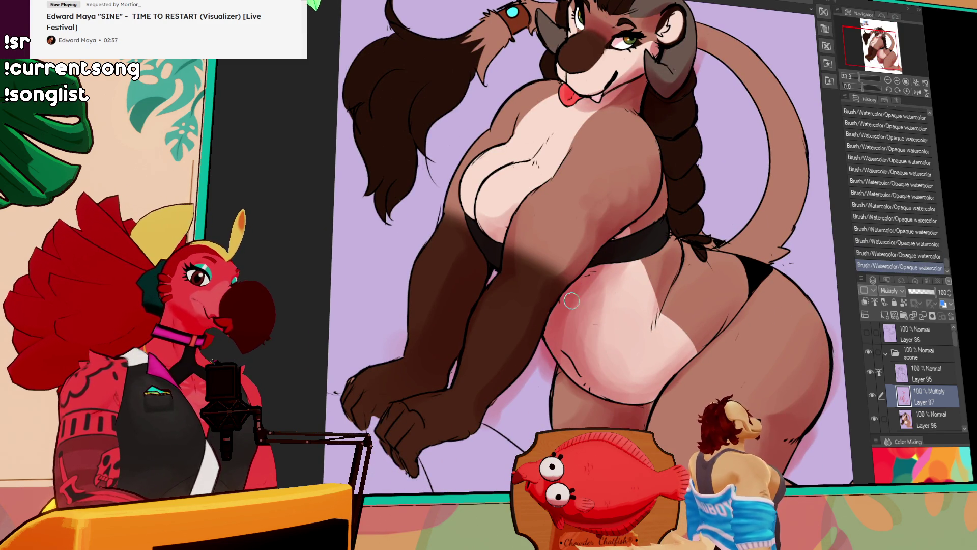
{"action": "left_click_drag", "start_coordinate": [600, 272], "coordinate": [557, 364]}
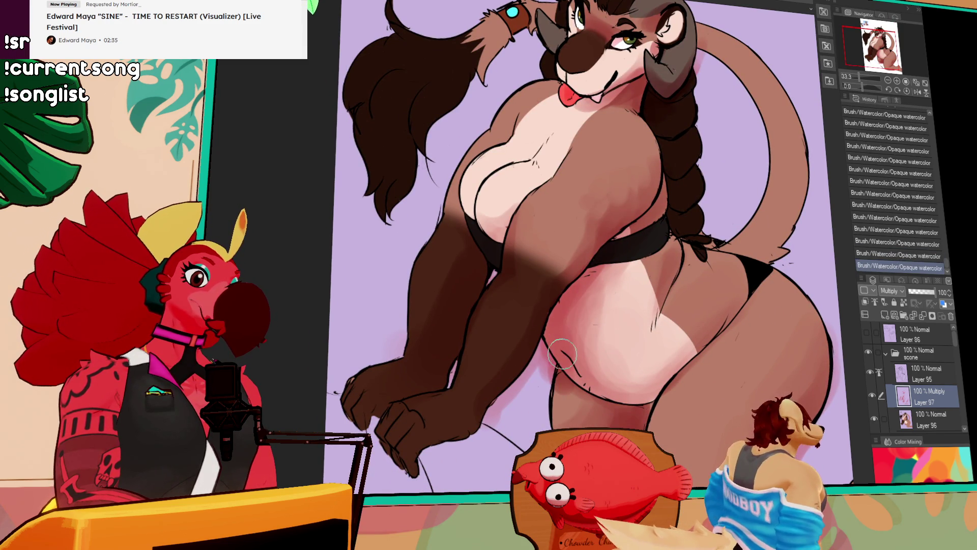
Frame the whole figure and hide the pink shading on Layer 97
{"action": "left_click_drag", "start_coordinate": [725, 200], "coordinate": [684, 256]}
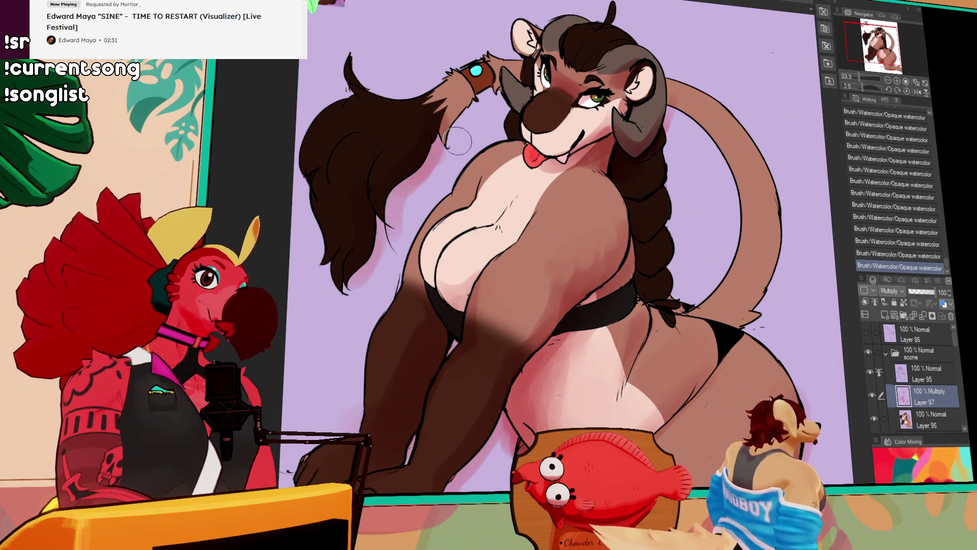
{"action": "left_click_drag", "start_coordinate": [527, 95], "coordinate": [522, 194]}
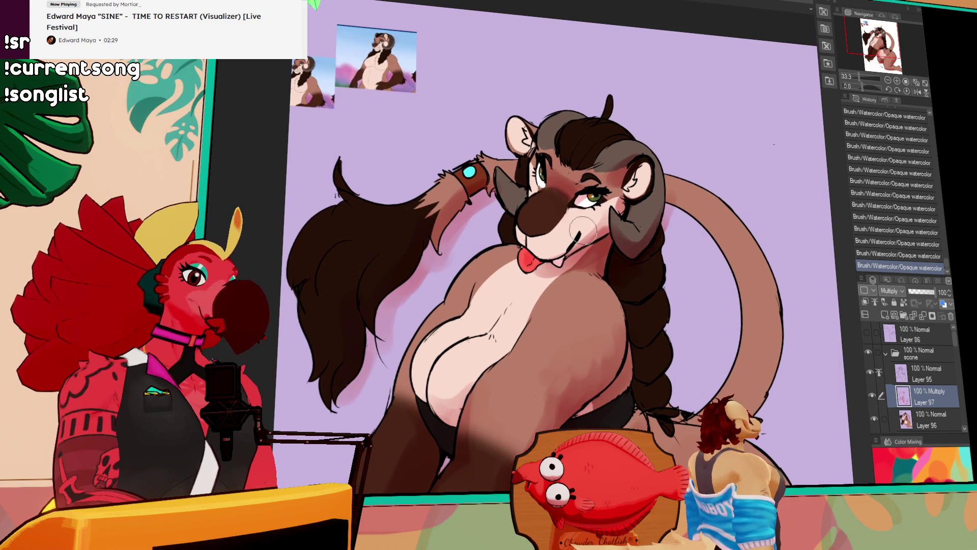
{"action": "left_click_drag", "start_coordinate": [528, 269], "coordinate": [531, 292]}
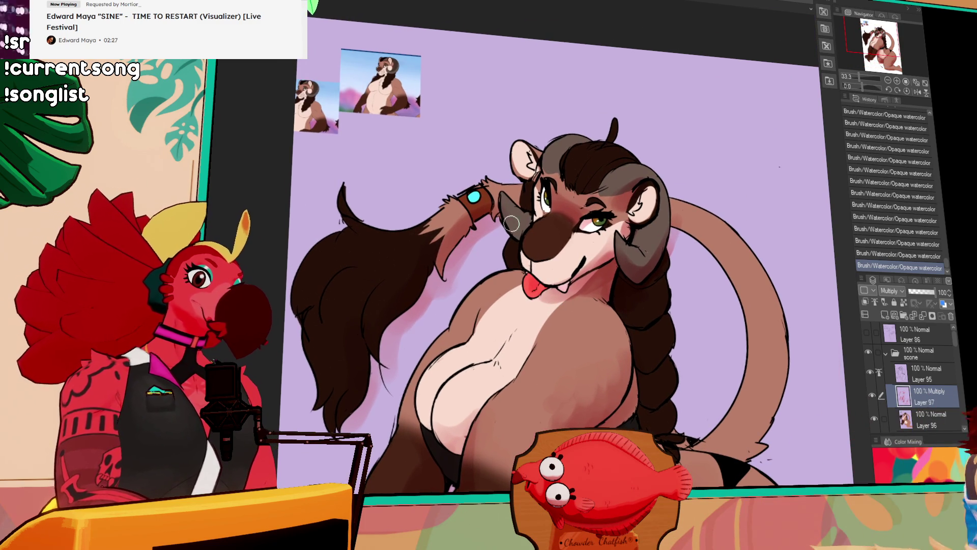
{"action": "left_click", "coordinate": [872, 395]}
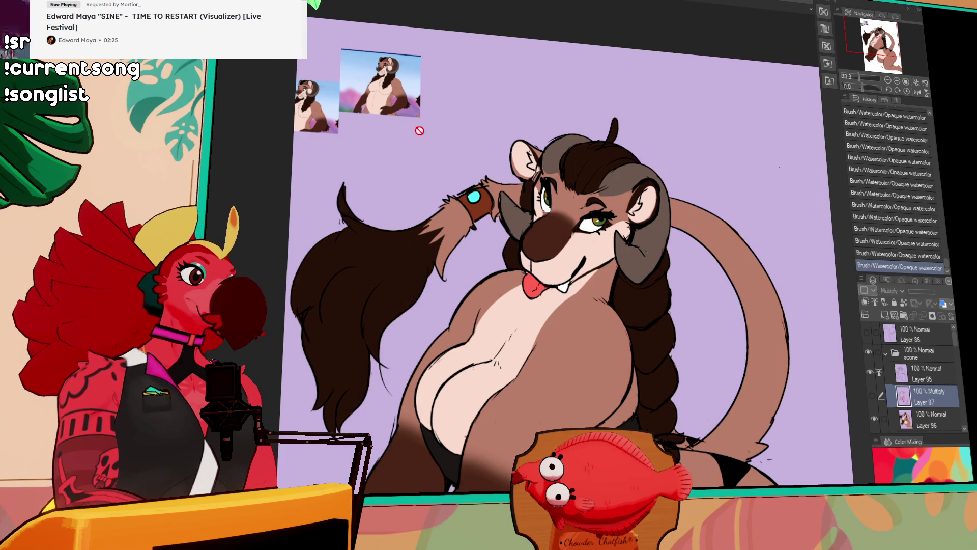
Select the right horn, switch to Layer 96, and draw pen ridge strokes inside it
{"action": "left_click", "coordinate": [643, 213]}
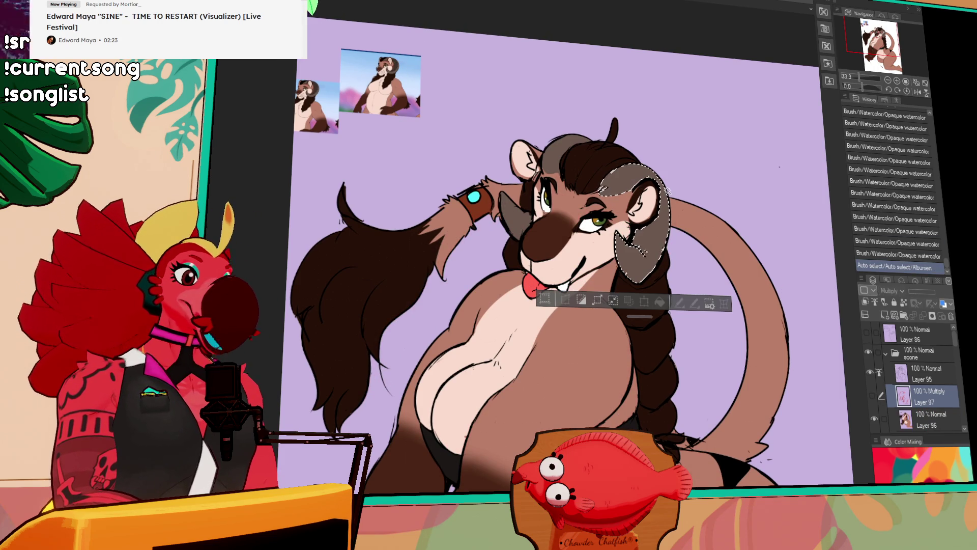
{"action": "left_click", "coordinate": [916, 420]}
{"action": "left_click_drag", "start_coordinate": [620, 181], "coordinate": [621, 175]}
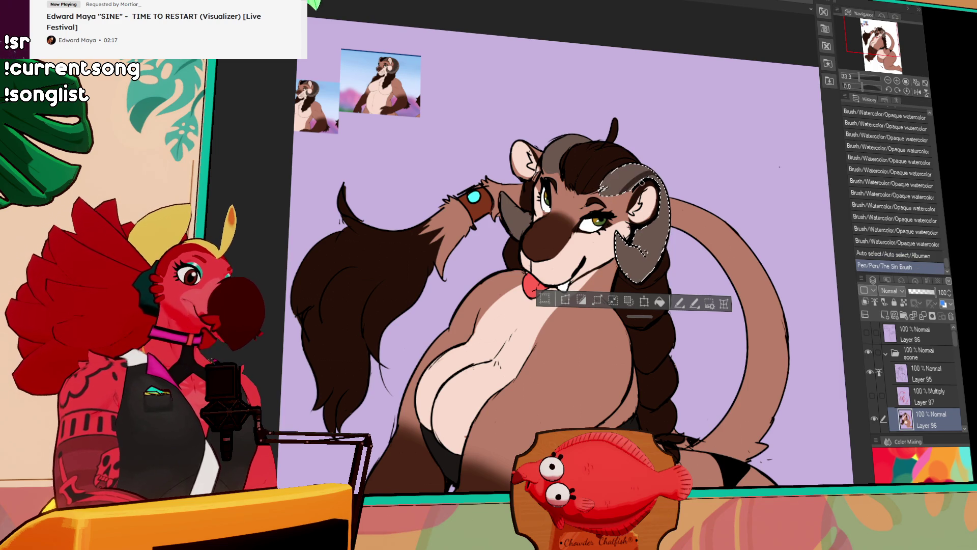
{"action": "mouse_move", "coordinate": [615, 193]}
{"action": "left_mouse_down"}
{"action": "mouse_move", "coordinate": [651, 176]}
{"action": "mouse_move", "coordinate": [601, 185]}
{"action": "mouse_move", "coordinate": [656, 221]}
{"action": "left_mouse_up"}
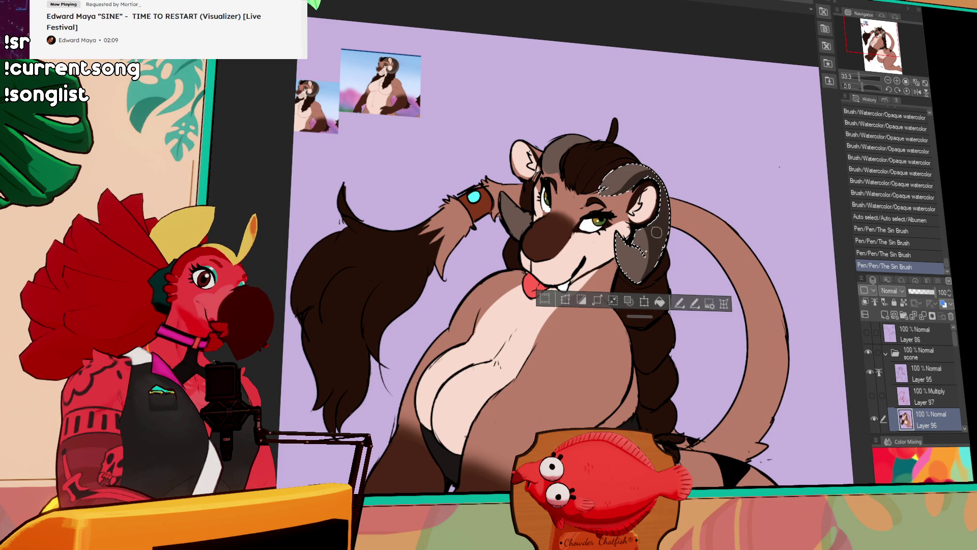
{"action": "key", "text": "ctrl+d"}
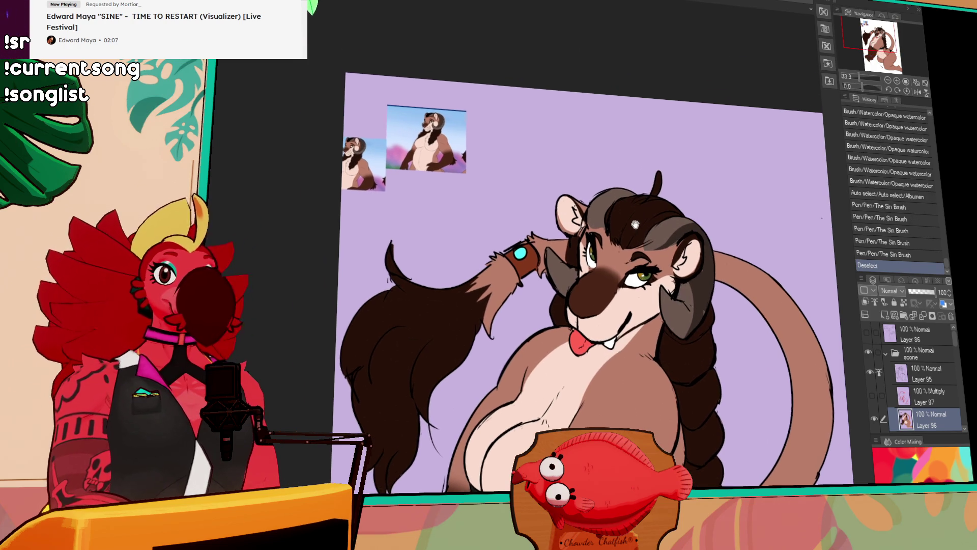
{"action": "left_click", "coordinate": [596, 240]}
Add a final pen stroke in the horn, deselect, and return to the visible Multiply Layer 97
{"action": "left_click_drag", "start_coordinate": [598, 214], "coordinate": [608, 227]}
{"action": "key", "text": "ctrl+d"}
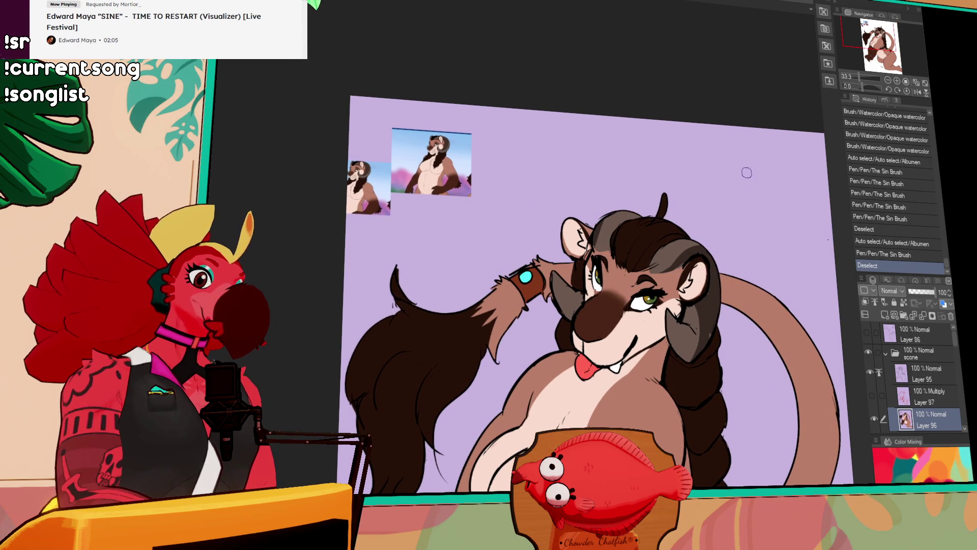
{"action": "scroll", "coordinate": [725, 176], "scroll_direction": "down", "scroll_amount": 2}
{"action": "left_click_drag", "start_coordinate": [701, 281], "coordinate": [704, 232]}
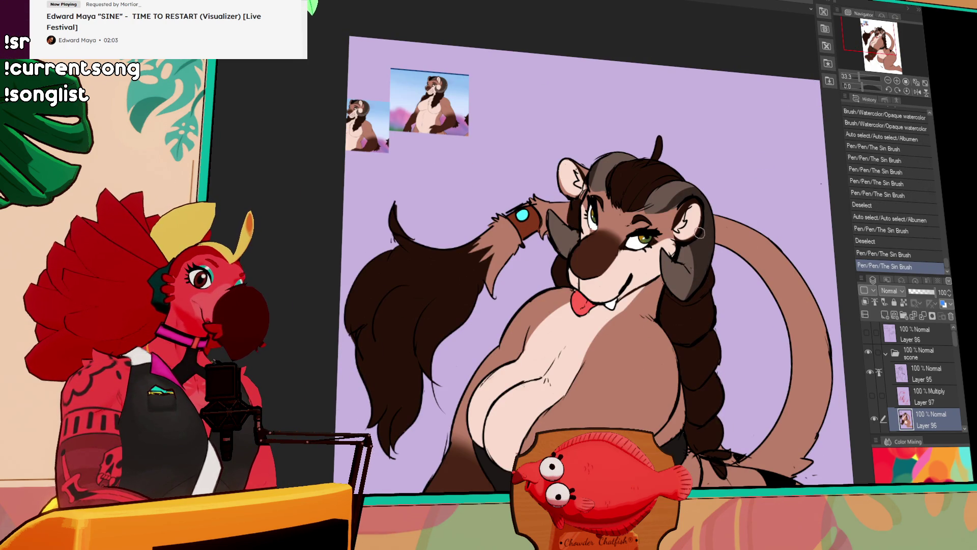
{"action": "scroll", "coordinate": [731, 215], "scroll_direction": "down", "scroll_amount": 2}
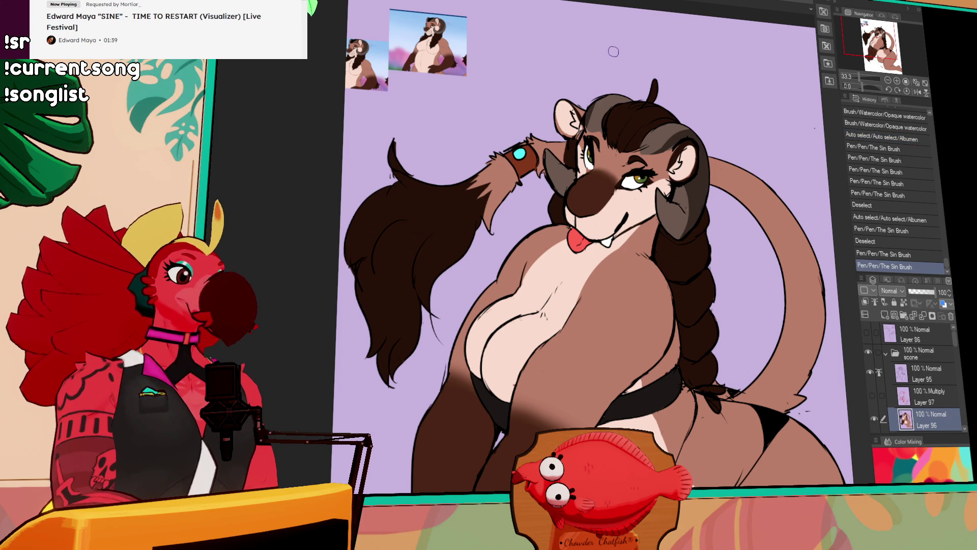
{"action": "left_click", "coordinate": [911, 396]}
{"action": "left_click_drag", "start_coordinate": [901, 423], "coordinate": [831, 402]}
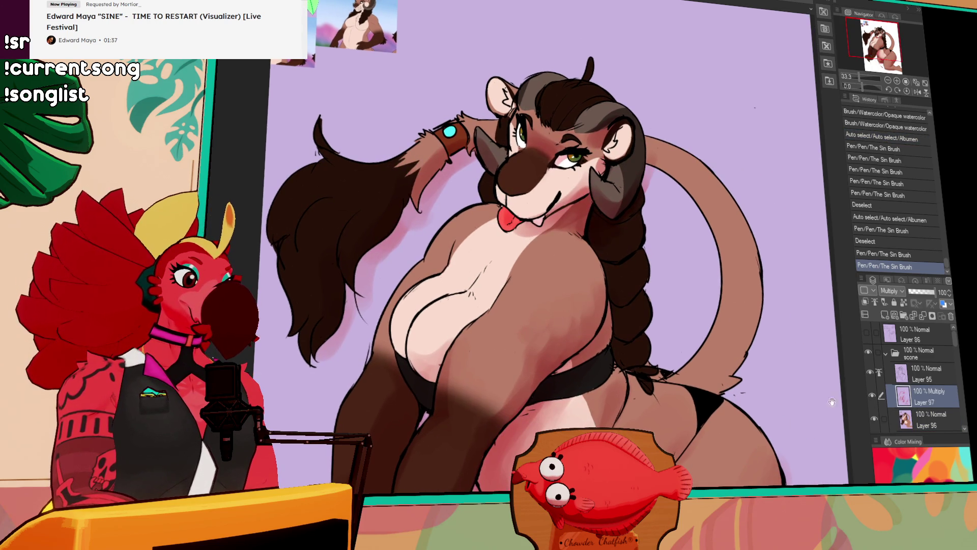
Clip the pink Multiply Layer 97 to the layer below and frame the figure's lower body
{"action": "left_click", "coordinate": [865, 302]}
{"action": "scroll", "coordinate": [531, 163], "scroll_direction": "down", "scroll_amount": 1}
{"action": "left_click_drag", "start_coordinate": [769, 356], "coordinate": [748, 302]}
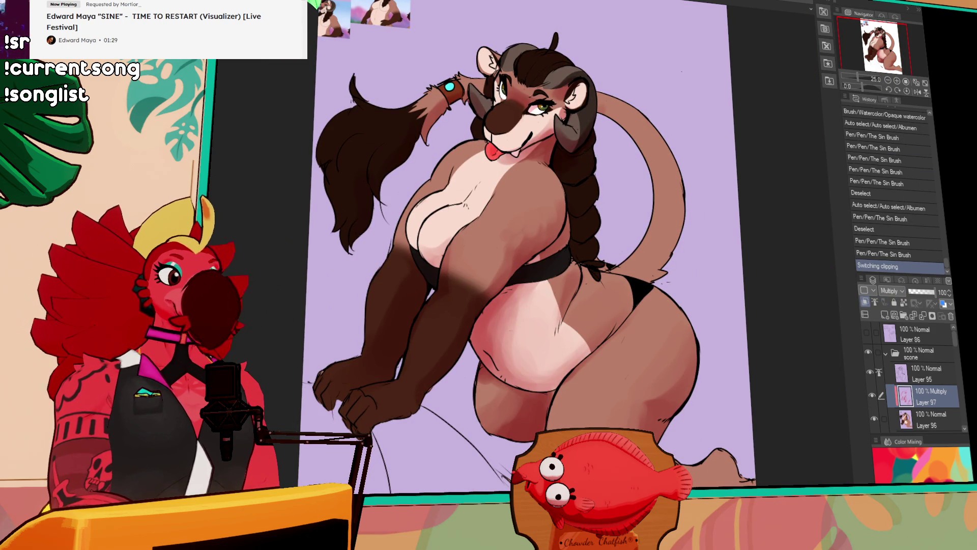
{"action": "scroll", "coordinate": [911, 377], "scroll_direction": "down", "scroll_amount": 2}
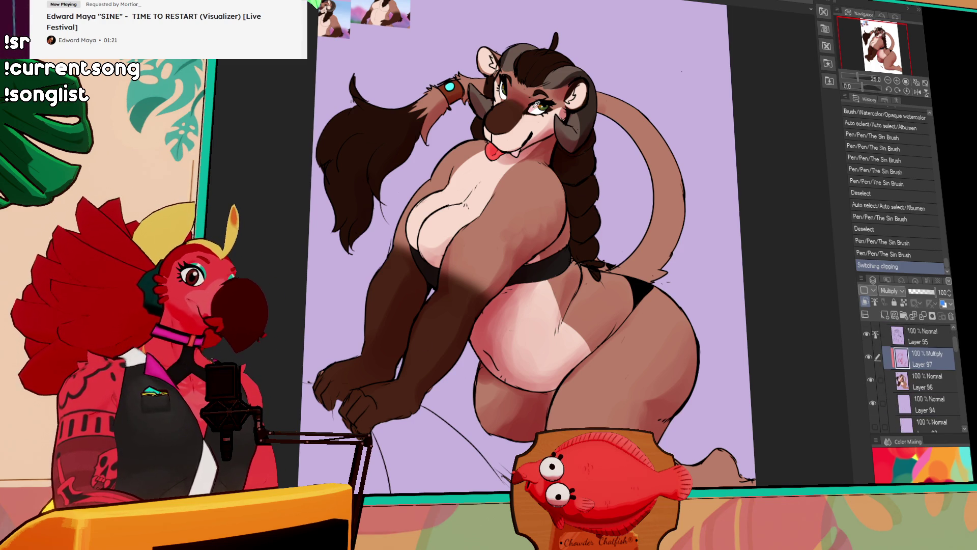
Paint Opaque watercolour shading strokes on the foot, discarding a test stroke on the thigh
{"action": "left_click_drag", "start_coordinate": [635, 284], "coordinate": [657, 407]}
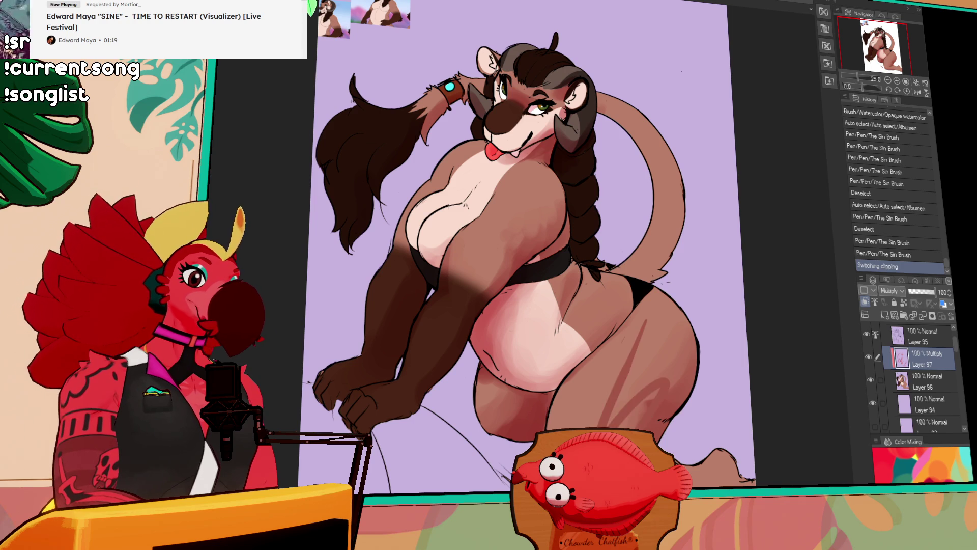
{"action": "key", "text": "ctrl+z"}
{"action": "mouse_move", "coordinate": [732, 481]}
{"action": "left_mouse_down"}
{"action": "mouse_move", "coordinate": [697, 458]}
{"action": "mouse_move", "coordinate": [712, 461]}
{"action": "left_mouse_up"}
{"action": "key", "text": "ctrl+z"}
{"action": "key", "text": "ctrl+y"}
{"action": "mouse_move", "coordinate": [736, 458]}
{"action": "left_mouse_down"}
{"action": "mouse_move", "coordinate": [717, 468]}
{"action": "mouse_move", "coordinate": [722, 475]}
{"action": "left_mouse_up"}
{"action": "left_click_drag", "start_coordinate": [732, 481], "coordinate": [747, 476]}
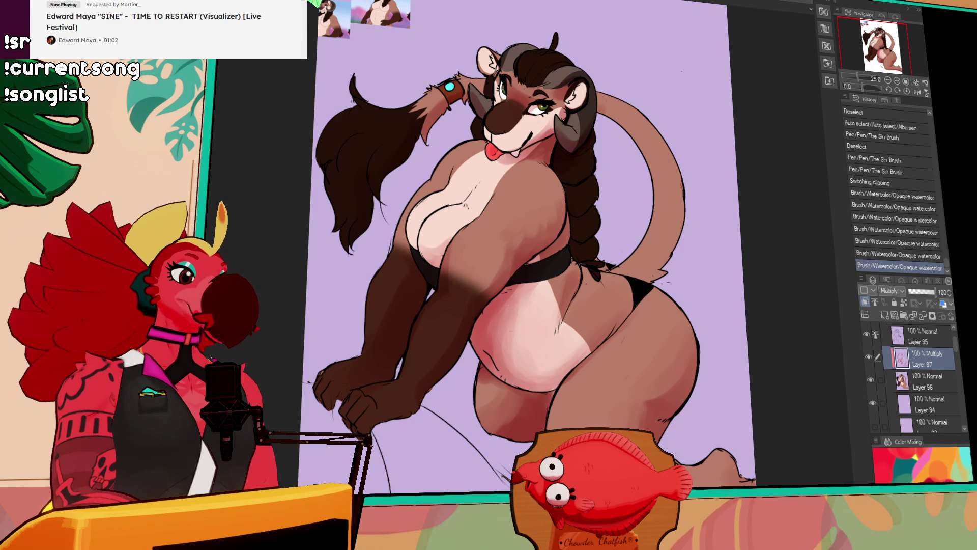
Toggle the last foot stroke with Ctrl+Z/Ctrl+Y to compare, keeping it
{"action": "key", "text": "ctrl+z"}
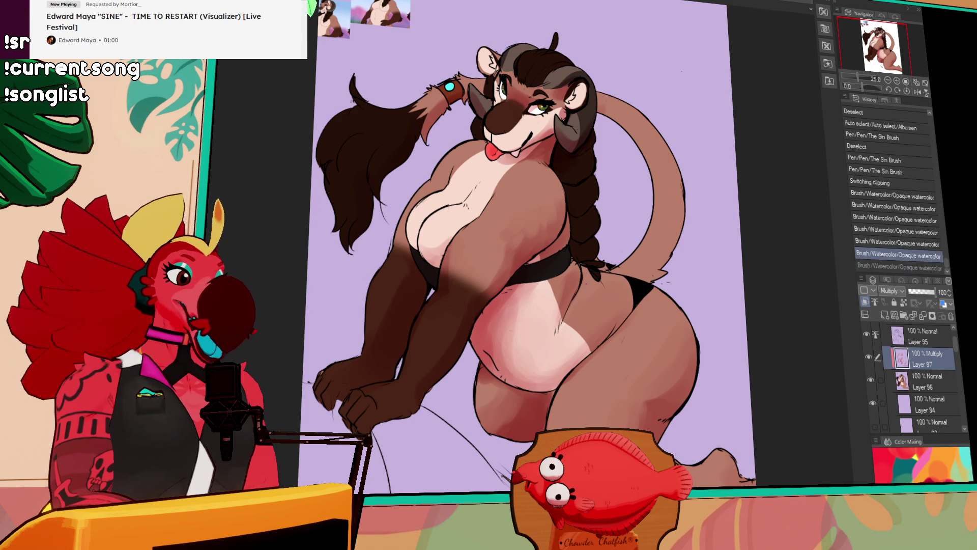
{"action": "key", "text": "ctrl+y"}
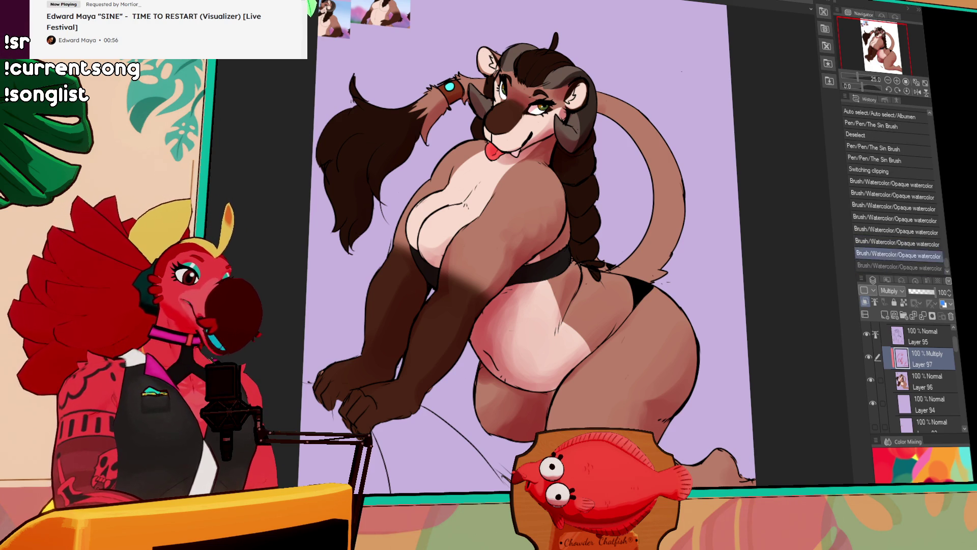
{"action": "key", "text": "ctrl+z"}
{"action": "key", "text": "ctrl+y"}
{"action": "key", "text": "ctrl+z"}
{"action": "key", "text": "ctrl+y"}
{"action": "key", "text": "ctrl+z"}
{"action": "key", "text": "ctrl+y"}
{"action": "key", "text": "ctrl+z"}
{"action": "key", "text": "ctrl+y"}
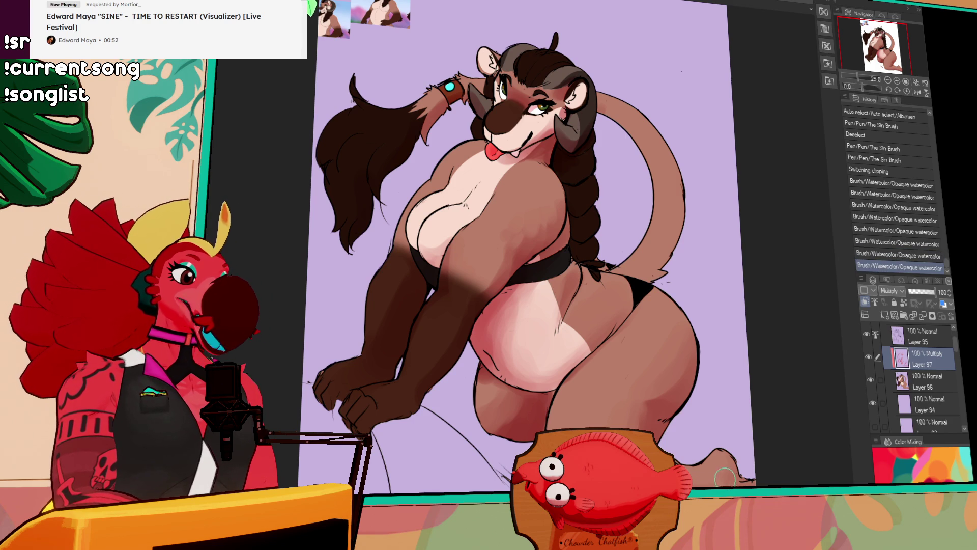
Add watercolour shading from the foot up toward the belly, comparing each stroke before keeping it
{"action": "left_click_drag", "start_coordinate": [709, 482], "coordinate": [734, 398]}
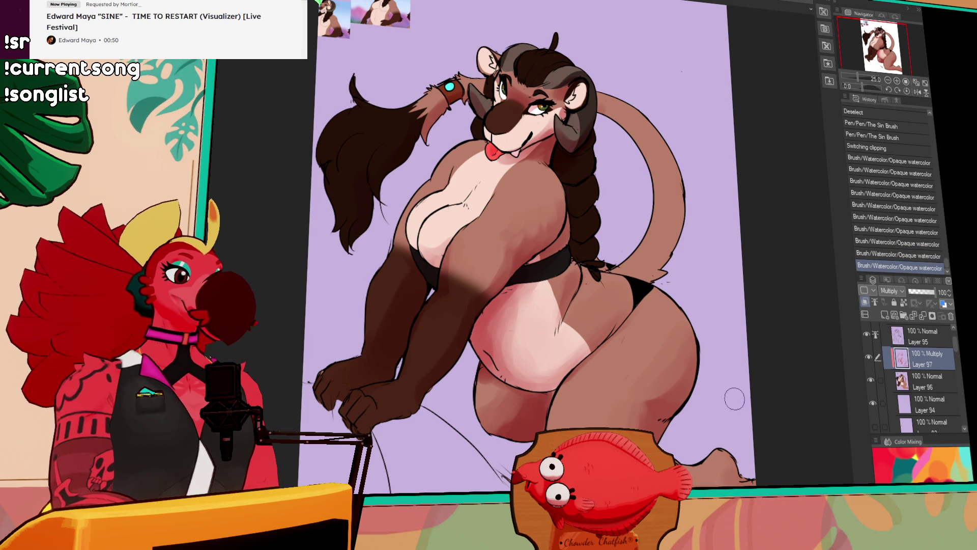
{"action": "left_click", "coordinate": [736, 476]}
{"action": "key", "text": "ctrl+z"}
{"action": "key", "text": "ctrl+y"}
{"action": "key", "text": "ctrl+z"}
{"action": "left_click_drag", "start_coordinate": [726, 393], "coordinate": [730, 414]}
{"action": "key", "text": "ctrl+y"}
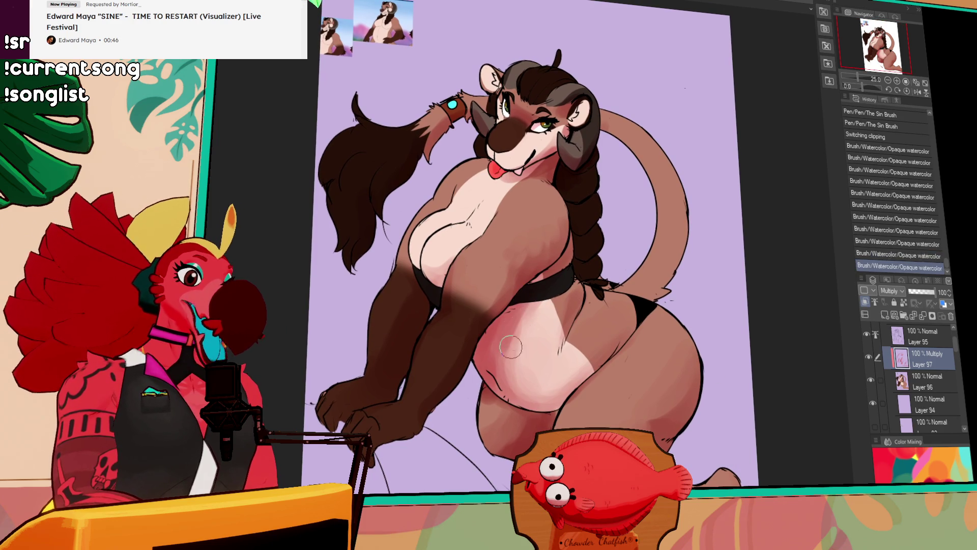
{"action": "key", "text": "ctrl+z"}
{"action": "key", "text": "ctrl+y"}
{"action": "key", "text": "ctrl+z"}
{"action": "key", "text": "ctrl+y"}
Add a final watercolour shading stroke across the ram's belly
{"action": "mouse_move", "coordinate": [519, 310]}
{"action": "left_mouse_down"}
{"action": "mouse_move", "coordinate": [518, 298]}
{"action": "mouse_move", "coordinate": [477, 290]}
{"action": "mouse_move", "coordinate": [489, 275]}
{"action": "left_mouse_up"}
{"action": "left_click_drag", "start_coordinate": [491, 272], "coordinate": [503, 262]}
{"action": "key", "text": "ctrl+z"}
{"action": "left_click_drag", "start_coordinate": [610, 189], "coordinate": [617, 207]}
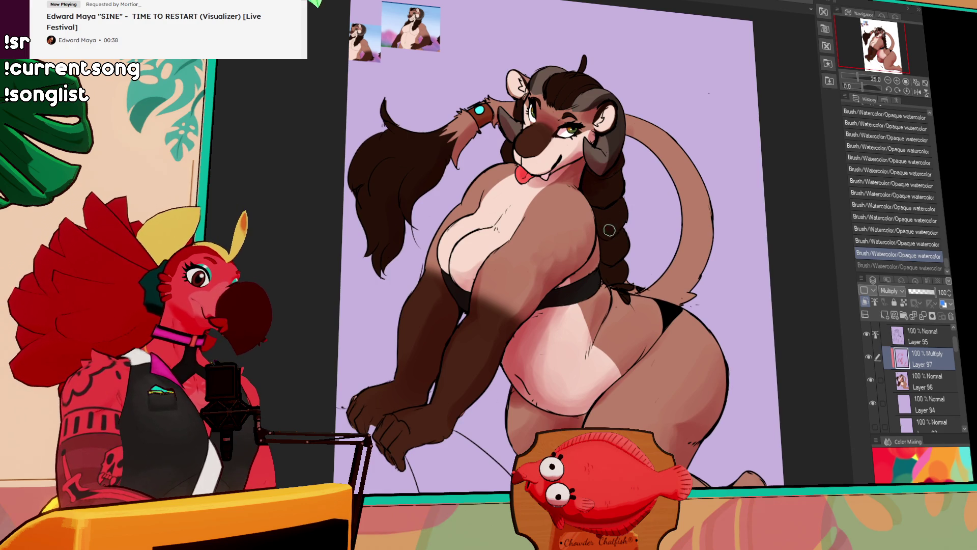
{"action": "key", "text": "ctrl+y"}
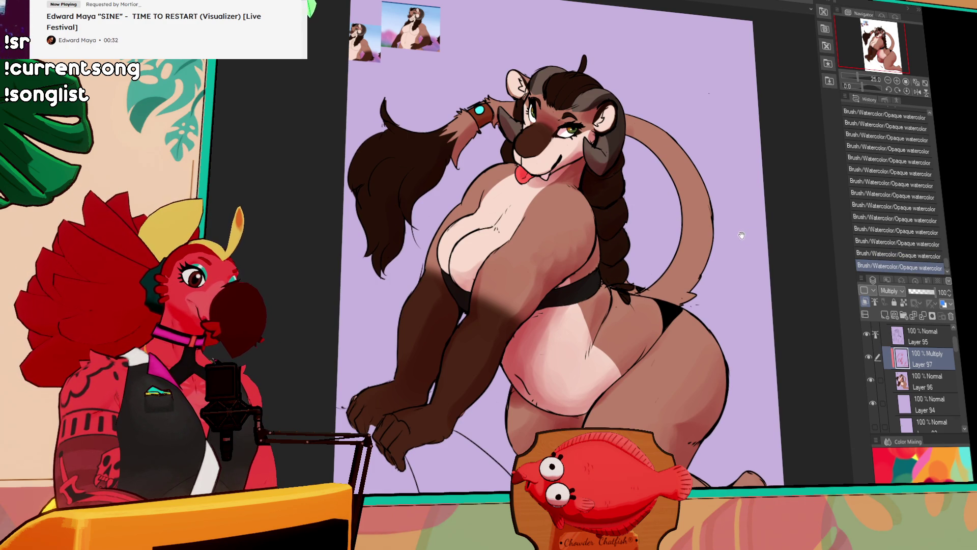
{"action": "left_click", "coordinate": [916, 382]}
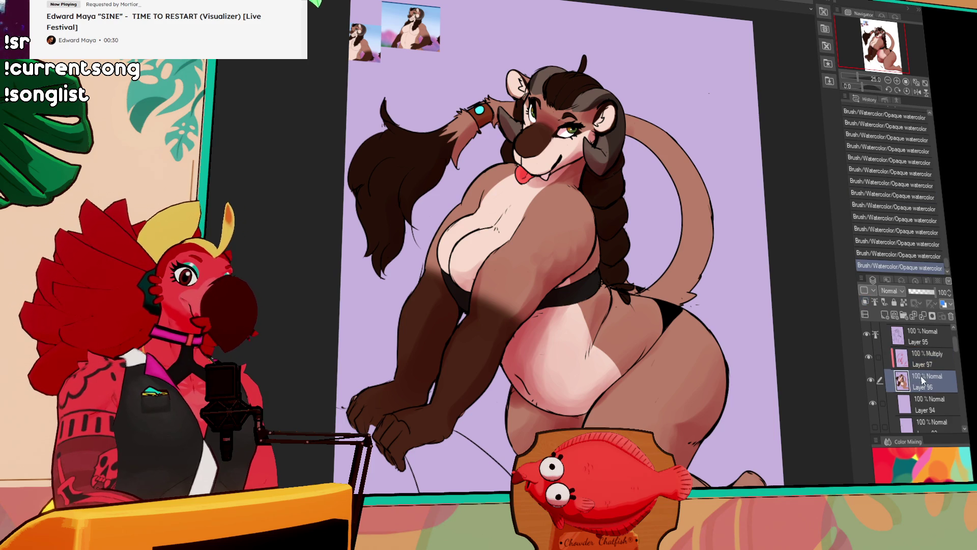
Add a new layer above Layer 96, fill it with a gradient, and set it to Overlay
{"action": "left_click", "coordinate": [885, 316]}
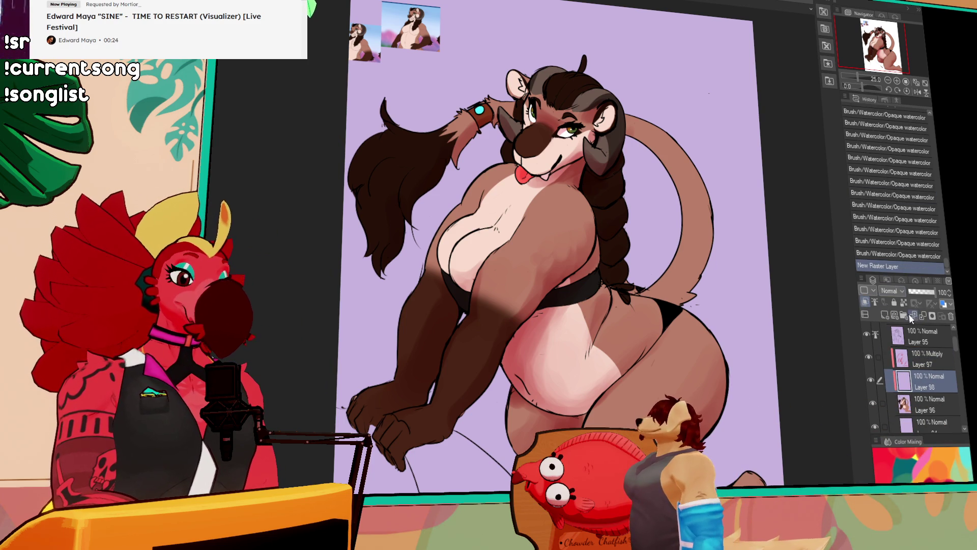
{"action": "key", "text": "ctrl+minus"}
{"action": "left_click_drag", "start_coordinate": [608, 76], "coordinate": [593, 413]}
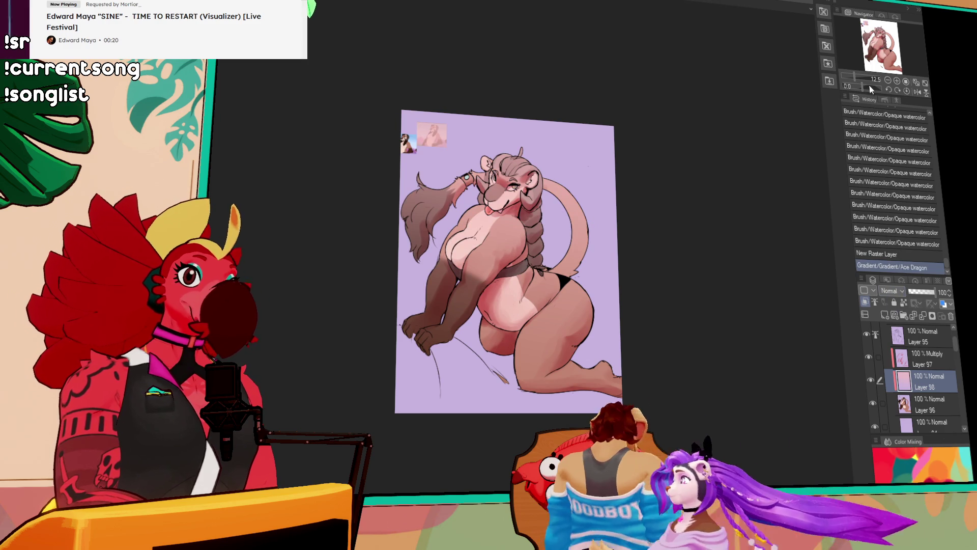
{"action": "key", "text": "shift+alt+o"}
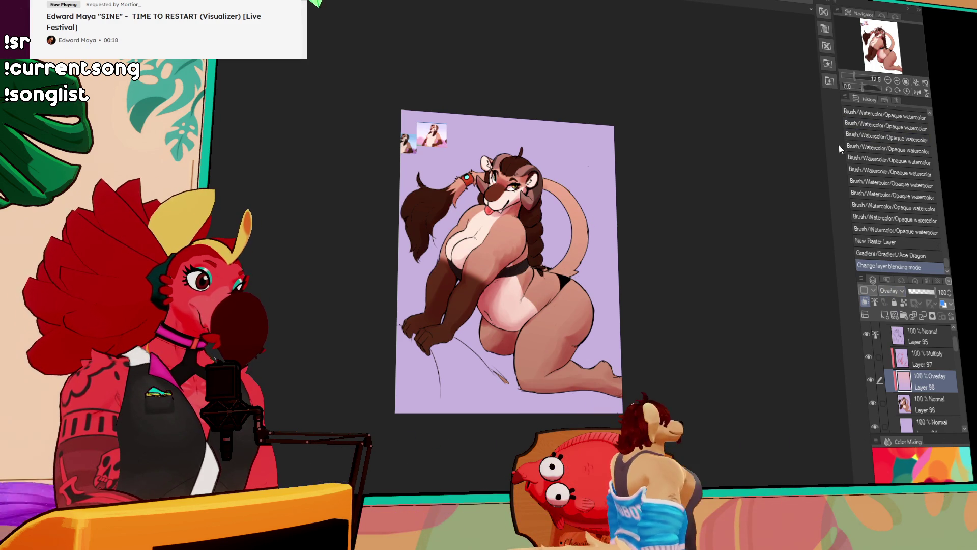
{"action": "key", "text": "ctrl+plus"}
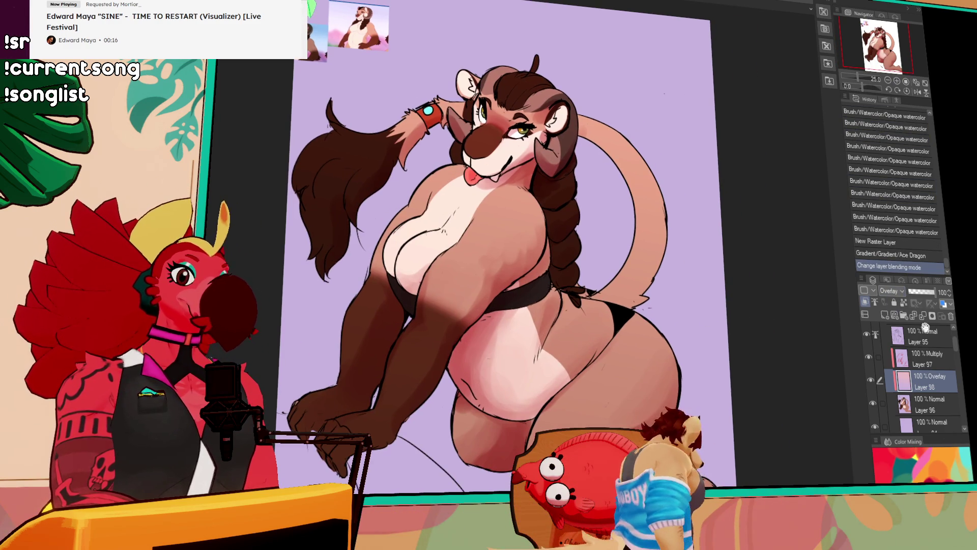
Move the Multiply shading Layer 97 below the new Overlay gradient layer
{"action": "left_click_drag", "start_coordinate": [915, 362], "coordinate": [918, 382]}
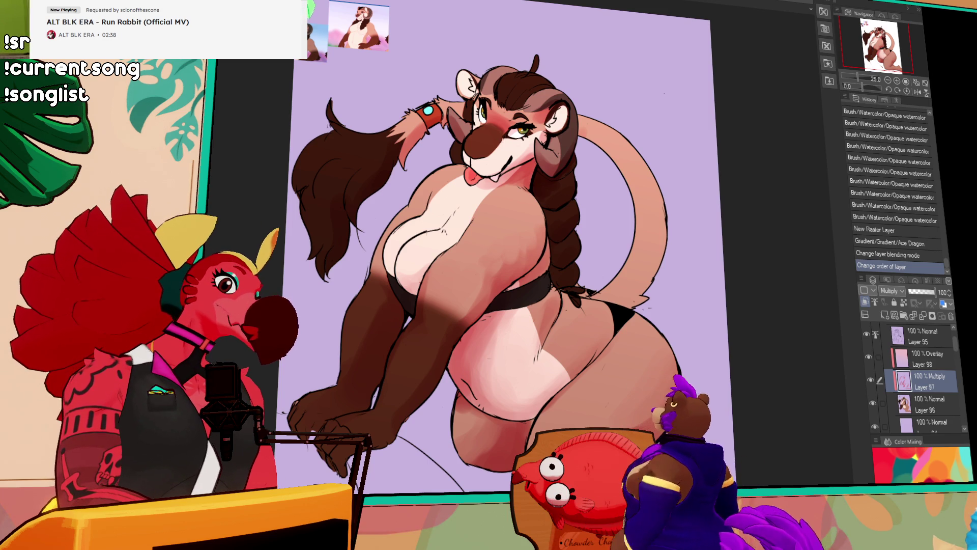
{"action": "scroll", "coordinate": [916, 377], "scroll_direction": "down", "scroll_amount": 3}
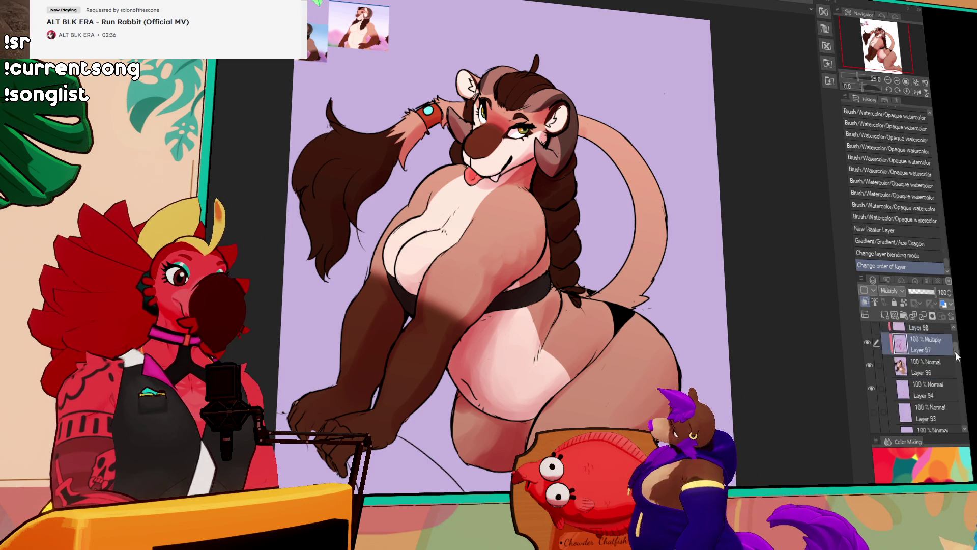
{"action": "left_click", "coordinate": [911, 354]}
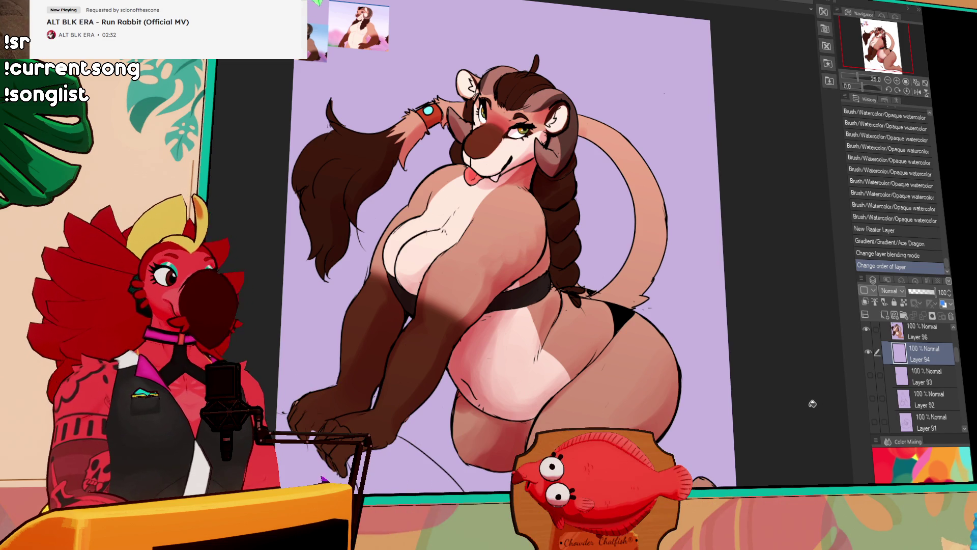
Fill background Layer 94 with a pink gradient and block in a dark pink cushion in the lower left
{"action": "left_click_drag", "start_coordinate": [816, 409], "coordinate": [813, 412]}
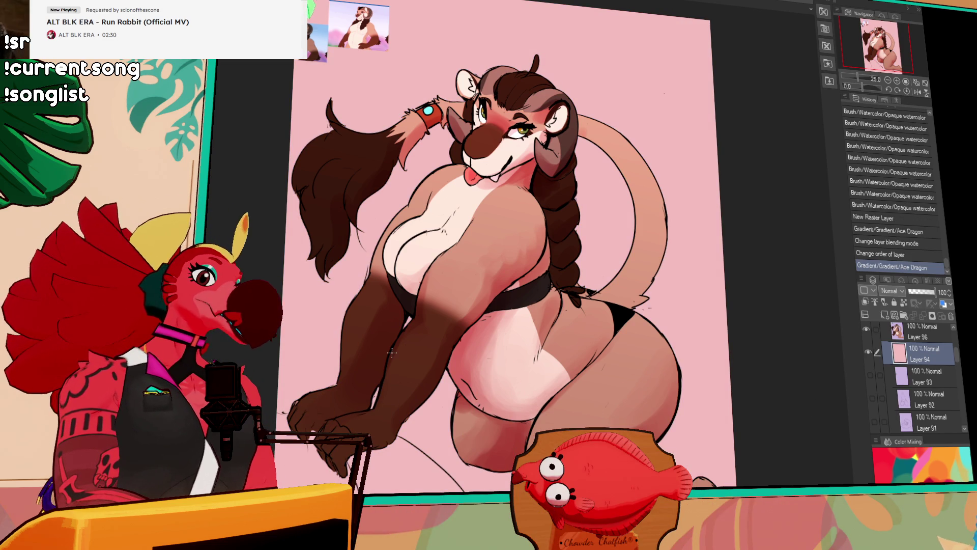
{"action": "left_click_drag", "start_coordinate": [753, 199], "coordinate": [777, 141]}
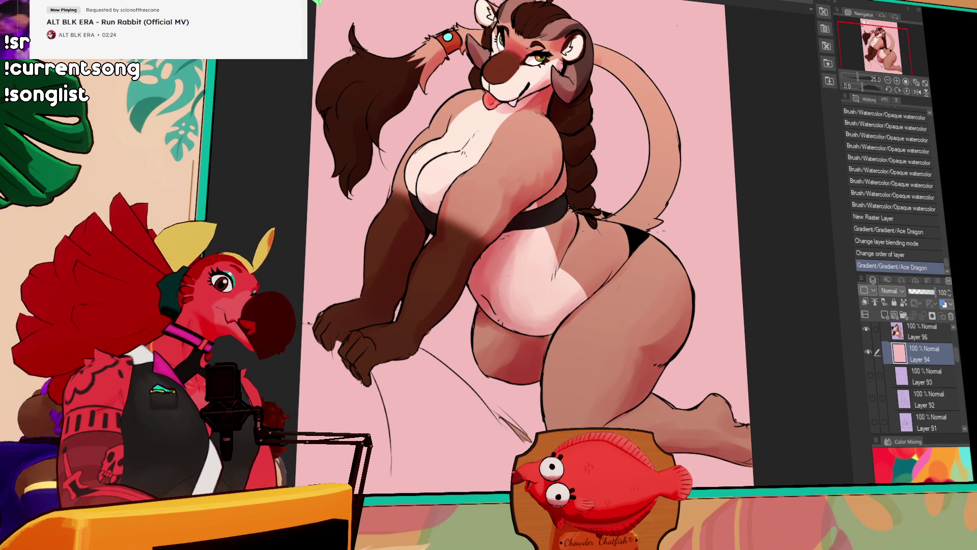
{"action": "left_click_drag", "start_coordinate": [305, 338], "coordinate": [470, 420]}
{"action": "mouse_move", "coordinate": [422, 351]}
{"action": "left_mouse_down"}
{"action": "mouse_move", "coordinate": [529, 448]}
{"action": "mouse_move", "coordinate": [519, 471]}
{"action": "left_mouse_up"}
{"action": "left_click_drag", "start_coordinate": [550, 395], "coordinate": [546, 384]}
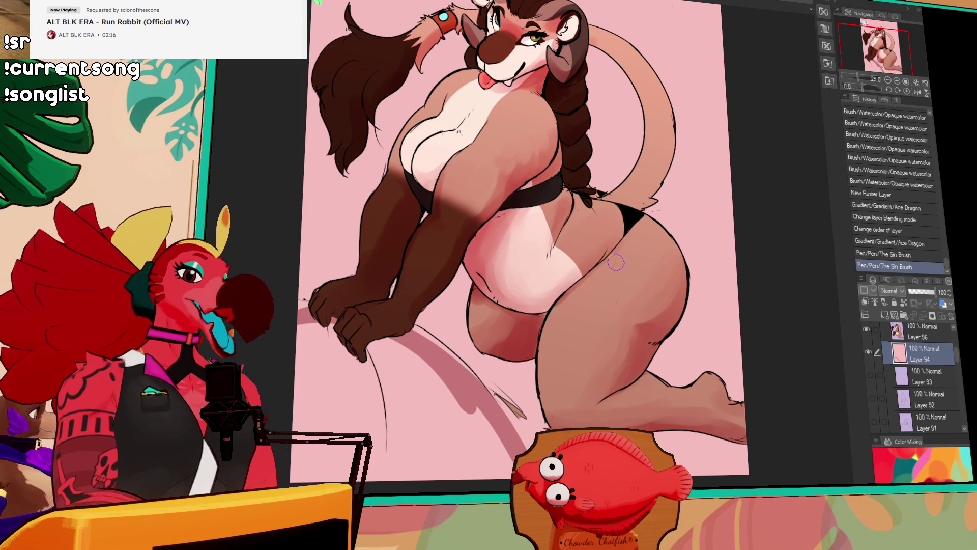
Define the cushion's edge under the arm and add a darker pink shadow tone to it
{"action": "mouse_move", "coordinate": [391, 338]}
{"action": "left_mouse_down"}
{"action": "mouse_move", "coordinate": [508, 455]}
{"action": "mouse_move", "coordinate": [465, 381]}
{"action": "mouse_move", "coordinate": [513, 426]}
{"action": "left_mouse_up"}
{"action": "left_click_drag", "start_coordinate": [416, 354], "coordinate": [487, 463]}
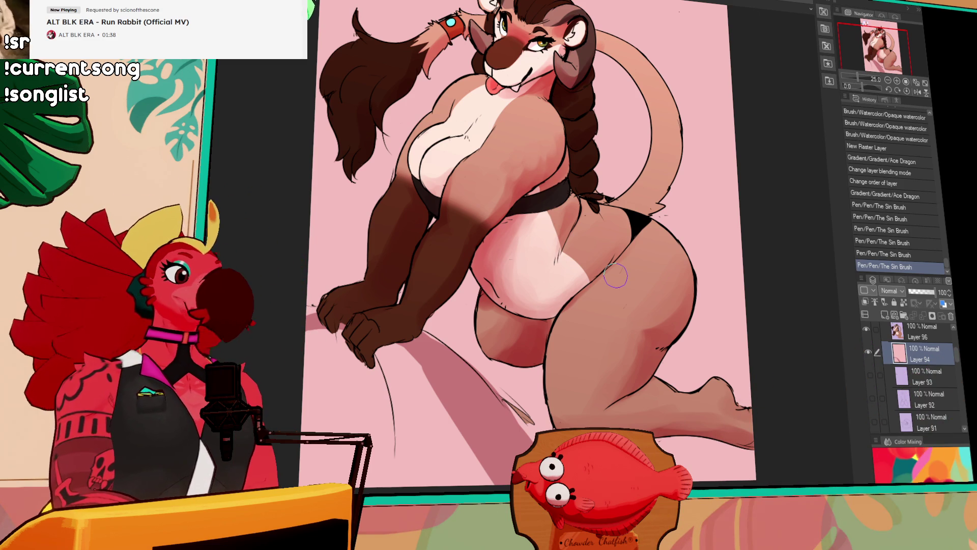
{"action": "left_click_drag", "start_coordinate": [422, 351], "coordinate": [435, 369]}
{"action": "left_click_drag", "start_coordinate": [402, 331], "coordinate": [433, 364]}
{"action": "left_click_drag", "start_coordinate": [529, 391], "coordinate": [514, 318]}
{"action": "mouse_move", "coordinate": [497, 396]}
{"action": "left_mouse_down"}
{"action": "mouse_move", "coordinate": [349, 392]}
{"action": "mouse_move", "coordinate": [305, 249]}
{"action": "mouse_move", "coordinate": [321, 253]}
{"action": "mouse_move", "coordinate": [440, 388]}
{"action": "left_mouse_up"}
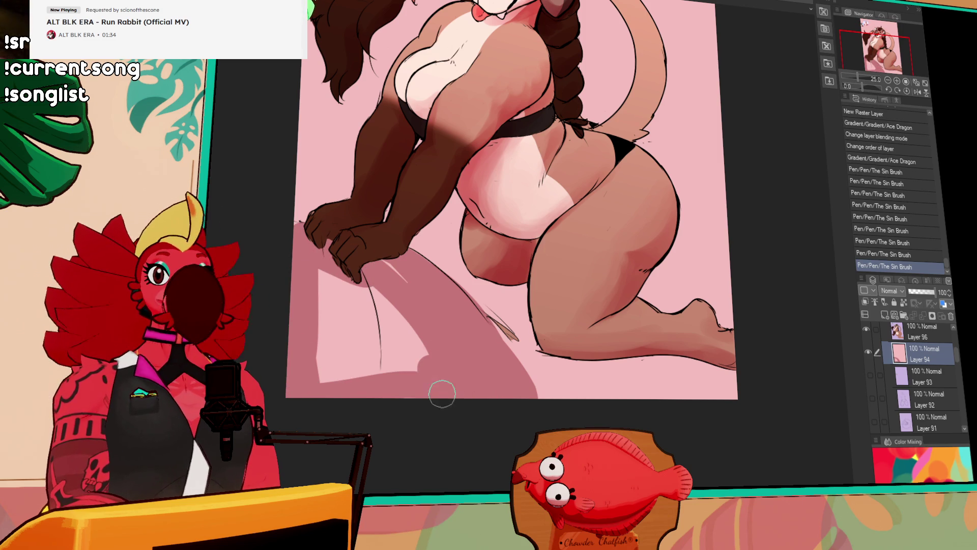
{"action": "mouse_move", "coordinate": [335, 281]}
{"action": "left_mouse_down"}
{"action": "mouse_move", "coordinate": [328, 346]}
{"action": "mouse_move", "coordinate": [307, 392]}
{"action": "mouse_move", "coordinate": [358, 351]}
{"action": "mouse_move", "coordinate": [387, 423]}
{"action": "mouse_move", "coordinate": [395, 421]}
{"action": "left_mouse_up"}
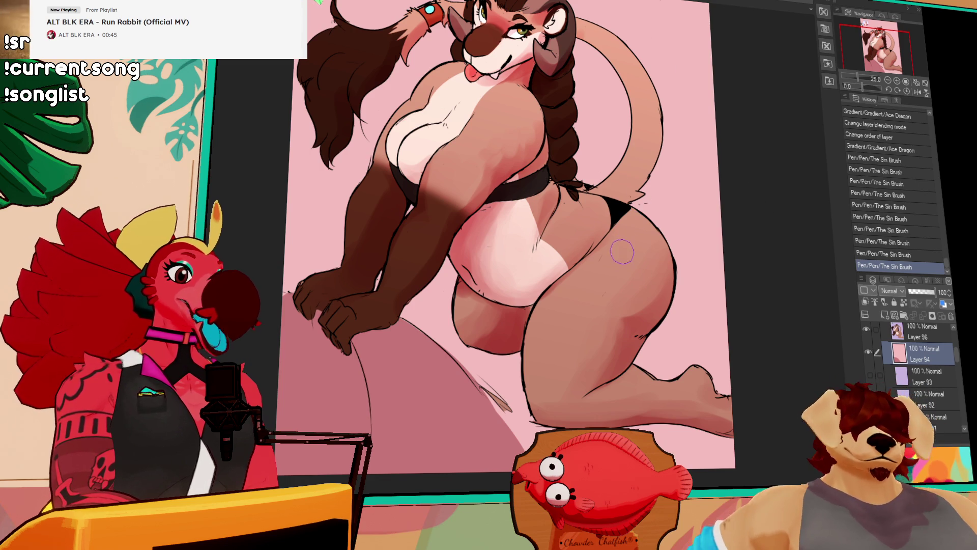
{"action": "left_click_drag", "start_coordinate": [555, 318], "coordinate": [561, 291]}
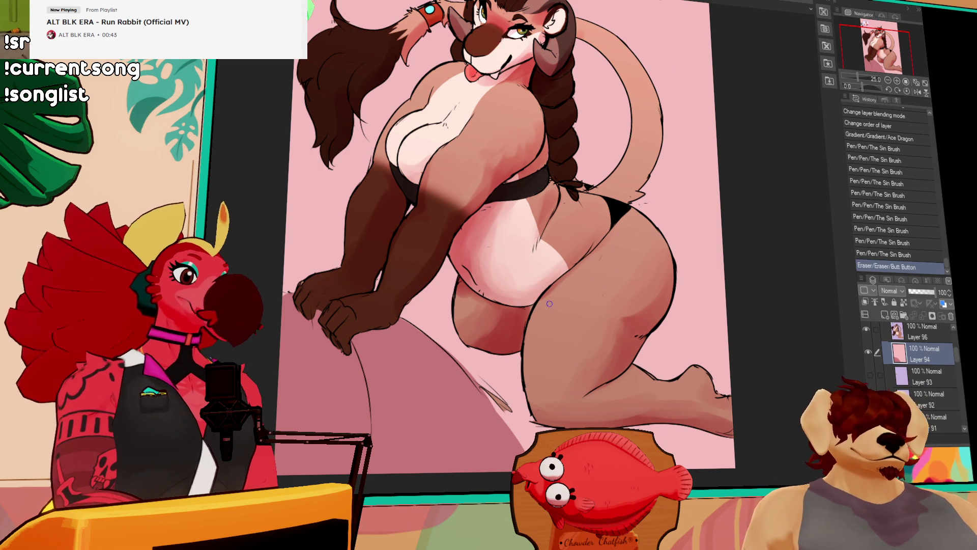
Delete the reference thumbnails in the top-left corner from Layers 95 and 96, then deselect
{"action": "left_click", "coordinate": [560, 291]}
{"action": "left_click", "coordinate": [921, 333]}
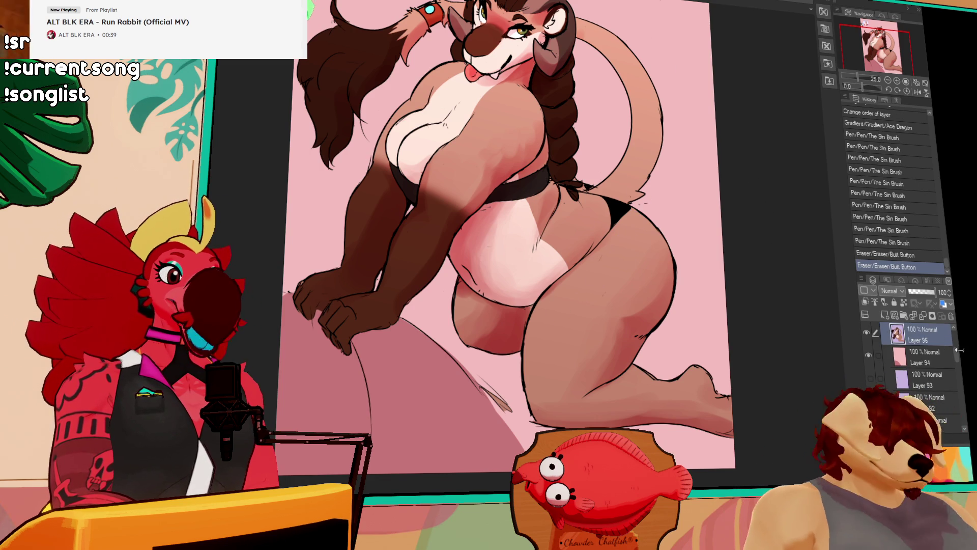
{"action": "scroll", "coordinate": [931, 351], "scroll_direction": "up", "scroll_amount": 2}
{"action": "left_click", "coordinate": [923, 361]}
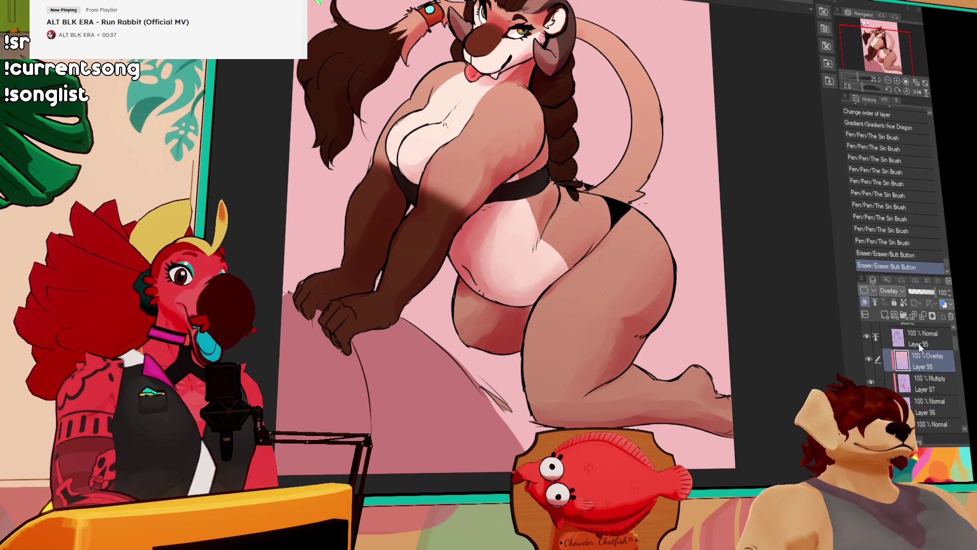
{"action": "left_click_drag", "start_coordinate": [797, 351], "coordinate": [788, 405]}
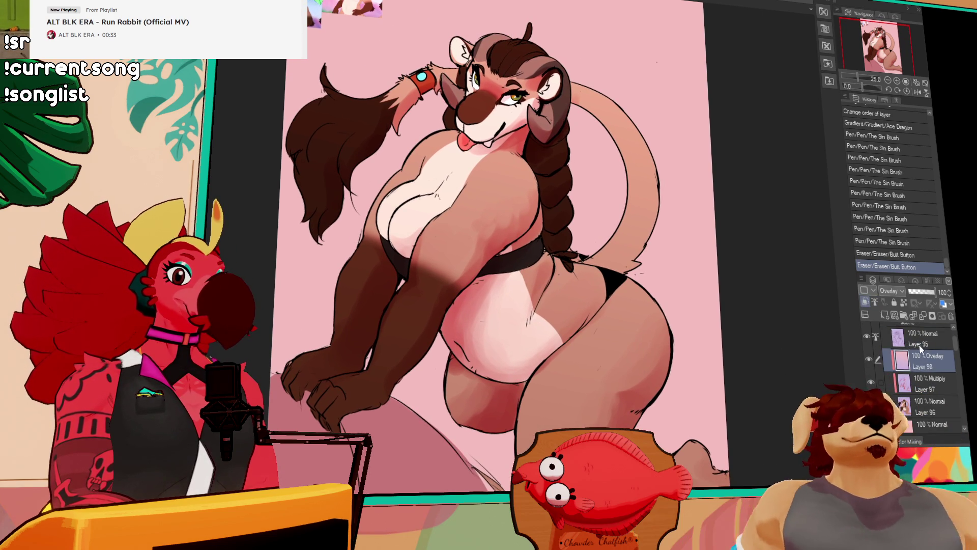
{"action": "left_click", "coordinate": [922, 349]}
{"action": "mouse_move", "coordinate": [372, 55]}
{"action": "left_mouse_down"}
{"action": "mouse_move", "coordinate": [400, 131]}
{"action": "mouse_move", "coordinate": [311, 153]}
{"action": "mouse_move", "coordinate": [392, 117]}
{"action": "left_mouse_up"}
{"action": "key", "text": "Delete"}
{"action": "left_click", "coordinate": [923, 406]}
{"action": "key", "text": "Delete"}
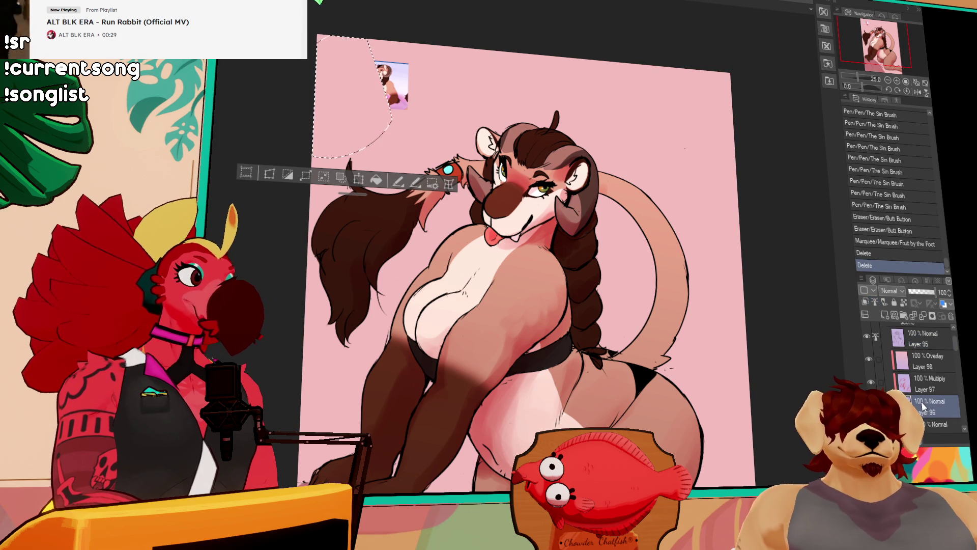
{"action": "key", "text": "Delete"}
{"action": "key", "text": "ctrl+d"}
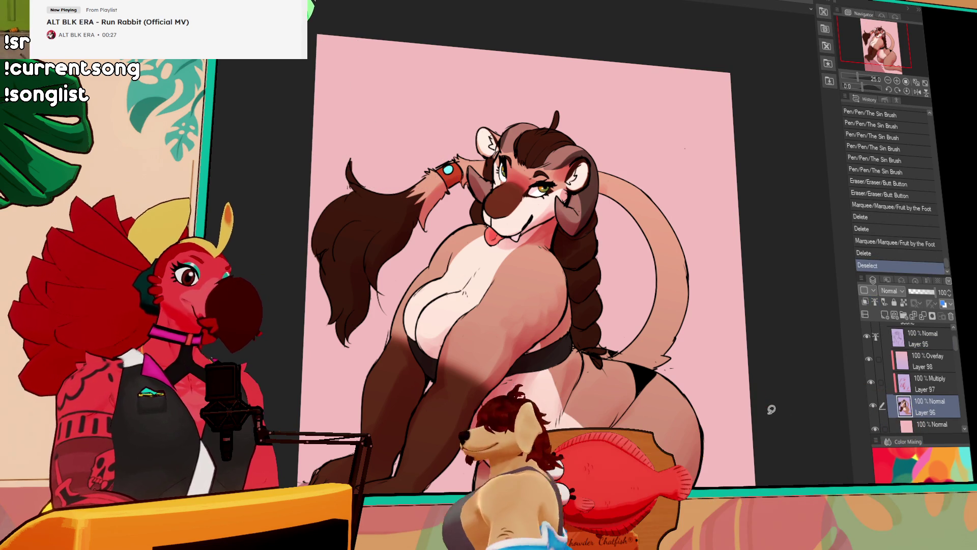
Erase the stray image fragment above the ram's raised hair lock
{"action": "scroll", "coordinate": [681, 374], "scroll_direction": "down", "scroll_amount": 2}
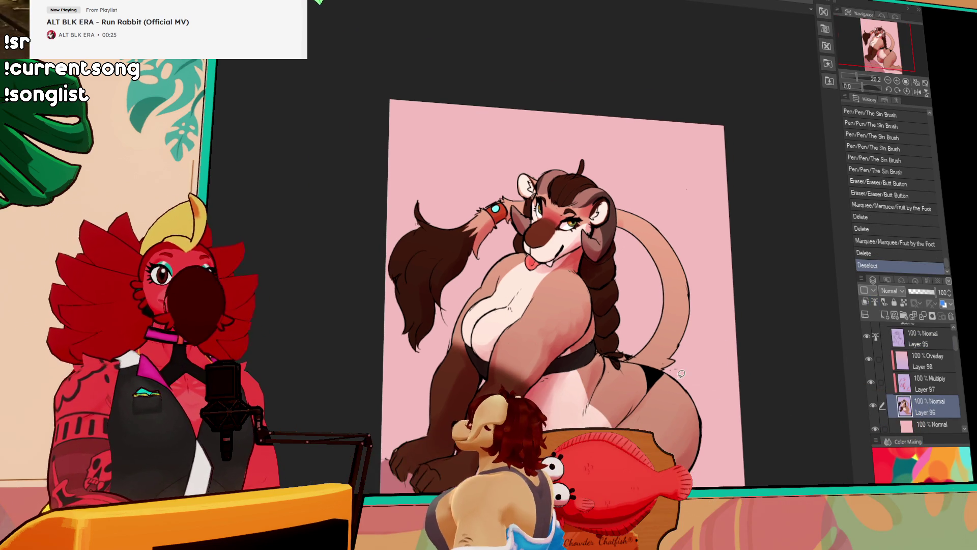
{"action": "scroll", "coordinate": [681, 374], "scroll_direction": "down", "scroll_amount": 2}
{"action": "scroll", "coordinate": [763, 387], "scroll_direction": "down", "scroll_amount": 1}
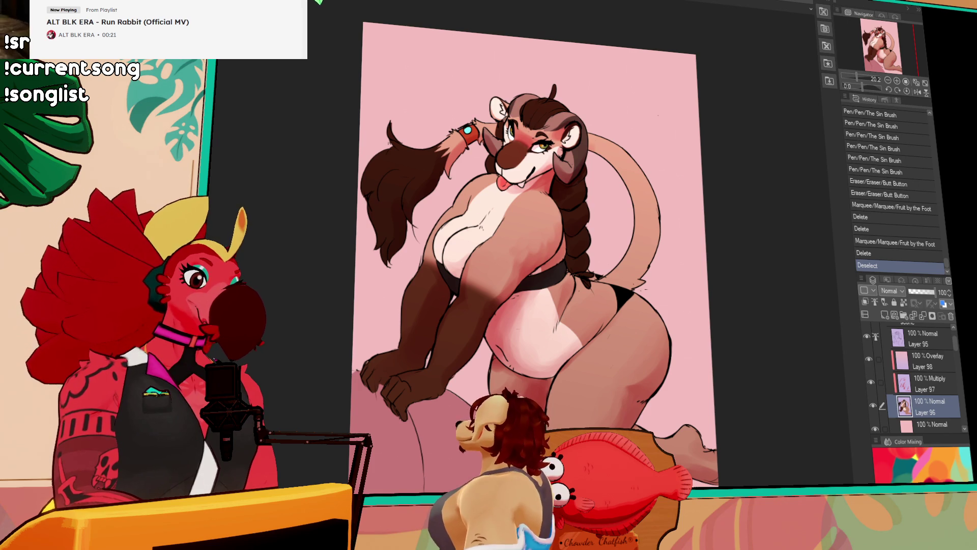
{"action": "left_click_drag", "start_coordinate": [638, 282], "coordinate": [646, 287]}
{"action": "left_click_drag", "start_coordinate": [640, 285], "coordinate": [648, 289]}
{"action": "scroll", "coordinate": [535, 254], "scroll_direction": "down", "scroll_amount": 1}
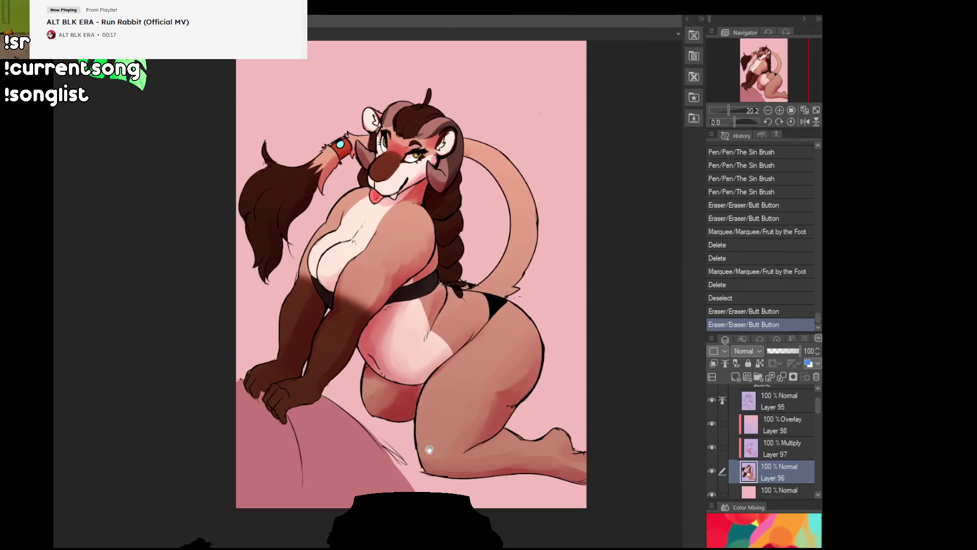
{"action": "left_click_drag", "start_coordinate": [429, 449], "coordinate": [431, 454]}
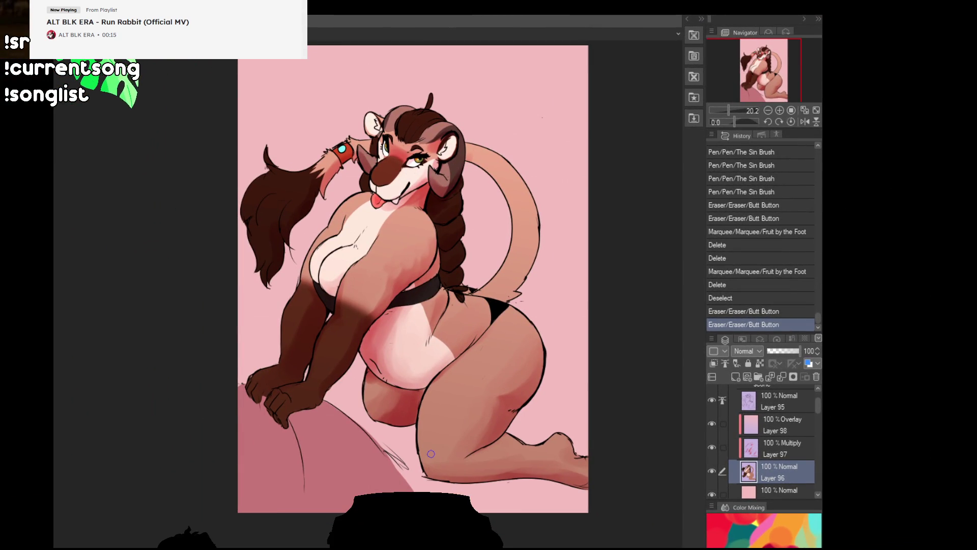
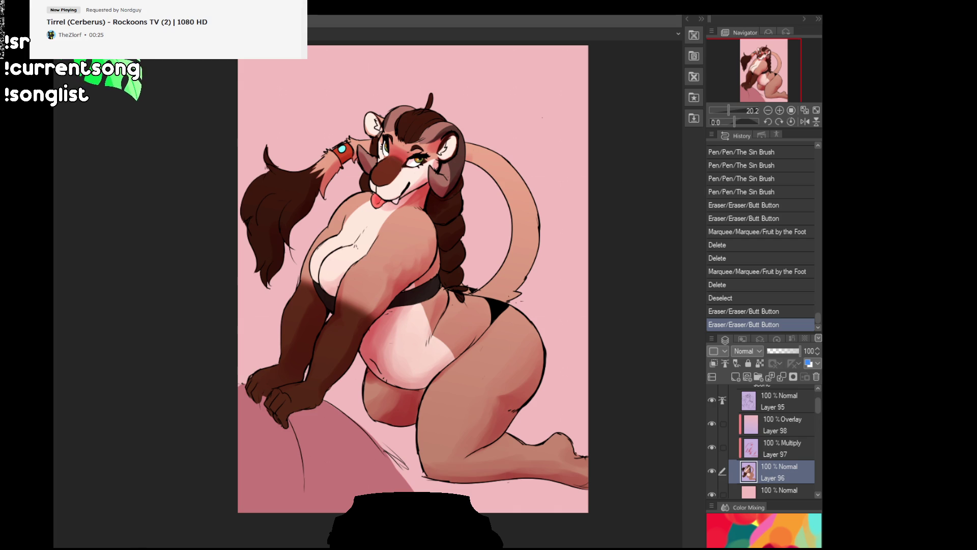
Flatten the coloured illustration into one layer and open Change Image Resolution to shrink it
{"action": "key", "text": "ctrl+shift+e"}
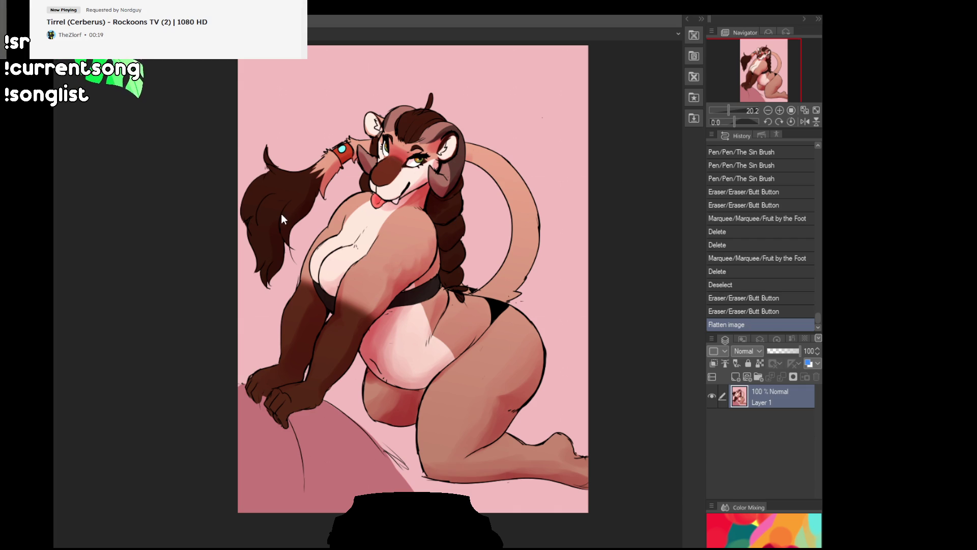
{"action": "key", "text": "ctrl+alt+i"}
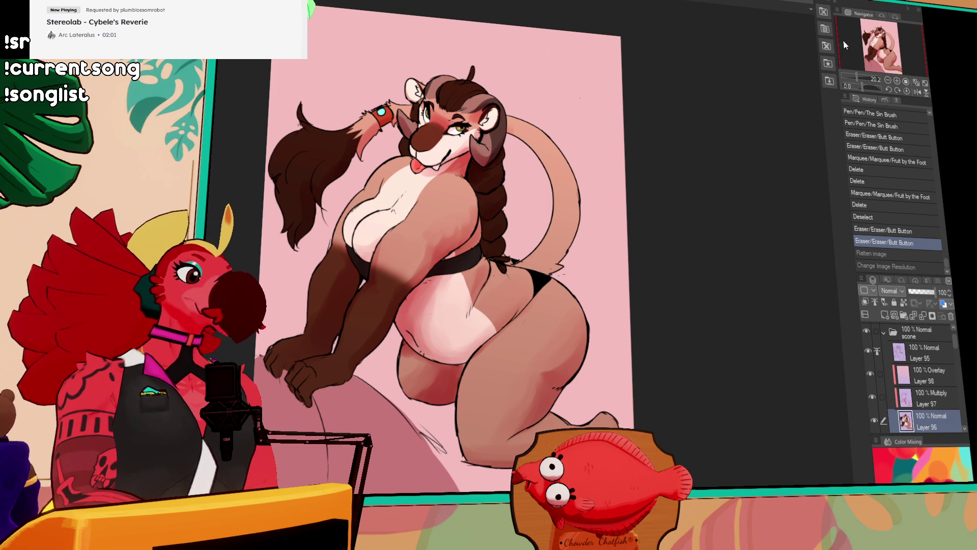
Hide the overlay tint on Layer 98
{"action": "scroll", "coordinate": [429, 227], "scroll_direction": "up", "scroll_amount": 4}
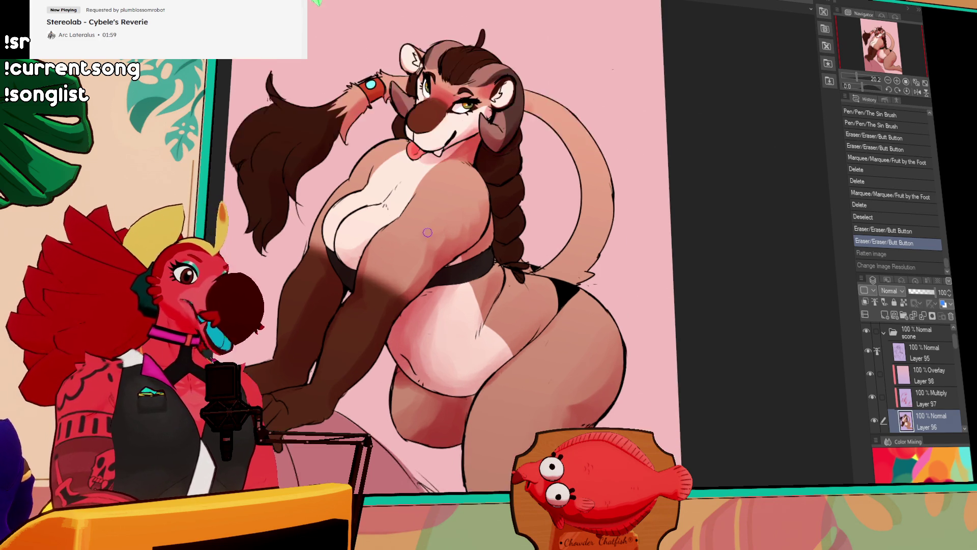
{"action": "scroll", "coordinate": [430, 227], "scroll_direction": "up", "scroll_amount": 5}
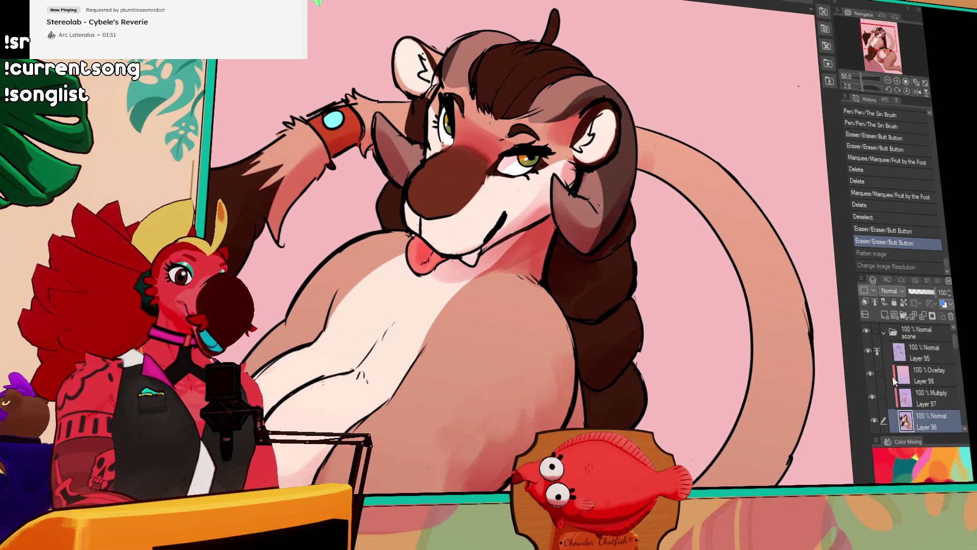
{"action": "left_click", "coordinate": [870, 374]}
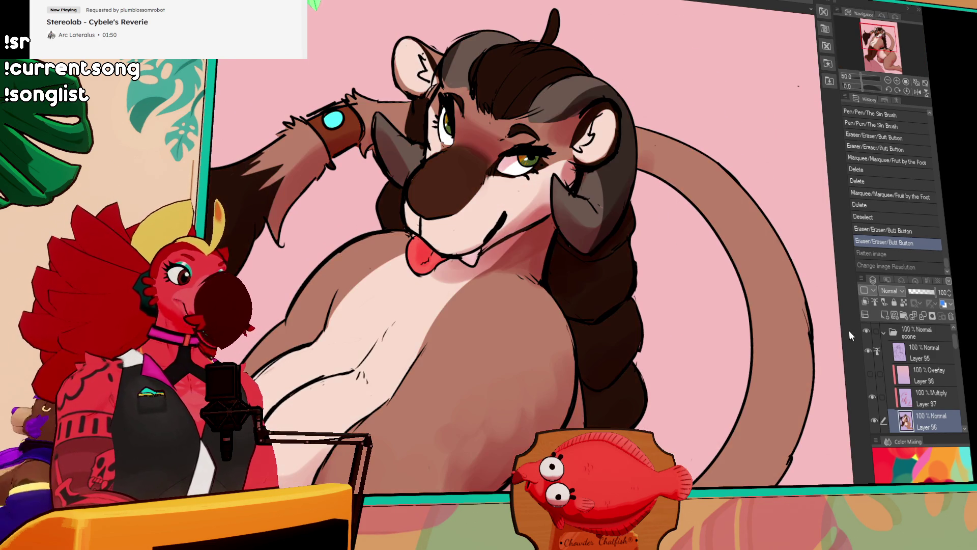
Dot a row of freckles across the character's snout with the Sin Brush
{"action": "left_click", "coordinate": [440, 232]}
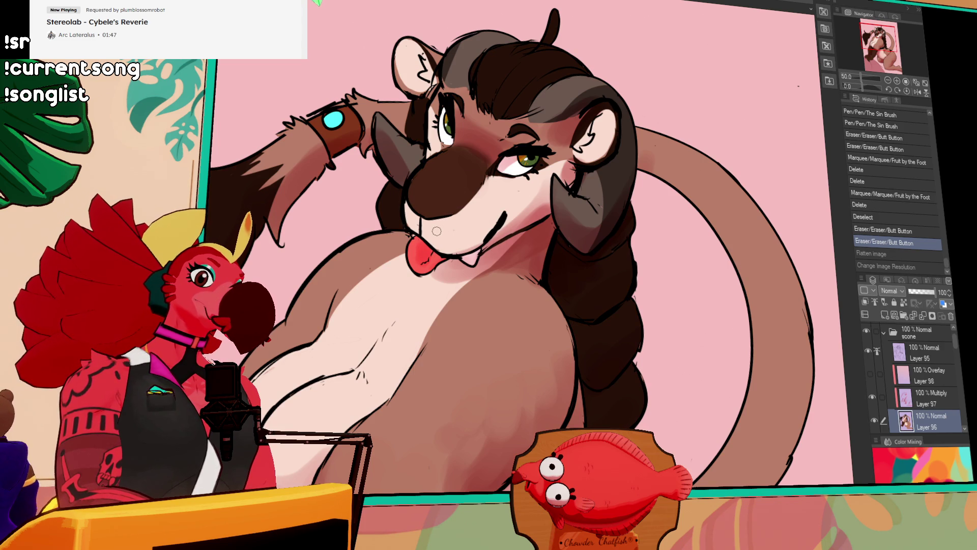
{"action": "left_click", "coordinate": [436, 232]}
{"action": "left_click", "coordinate": [447, 233]}
{"action": "left_click", "coordinate": [456, 233]}
{"action": "left_click", "coordinate": [463, 231]}
{"action": "left_click", "coordinate": [470, 229]}
{"action": "left_click", "coordinate": [443, 237]}
{"action": "left_click", "coordinate": [447, 247]}
Add more freckle dots near the snout and mouth
{"action": "left_click", "coordinate": [444, 243]}
{"action": "left_click", "coordinate": [439, 239]}
{"action": "left_click", "coordinate": [437, 237]}
{"action": "left_click", "coordinate": [432, 235]}
{"action": "left_click", "coordinate": [405, 213]}
{"action": "left_click", "coordinate": [412, 220]}
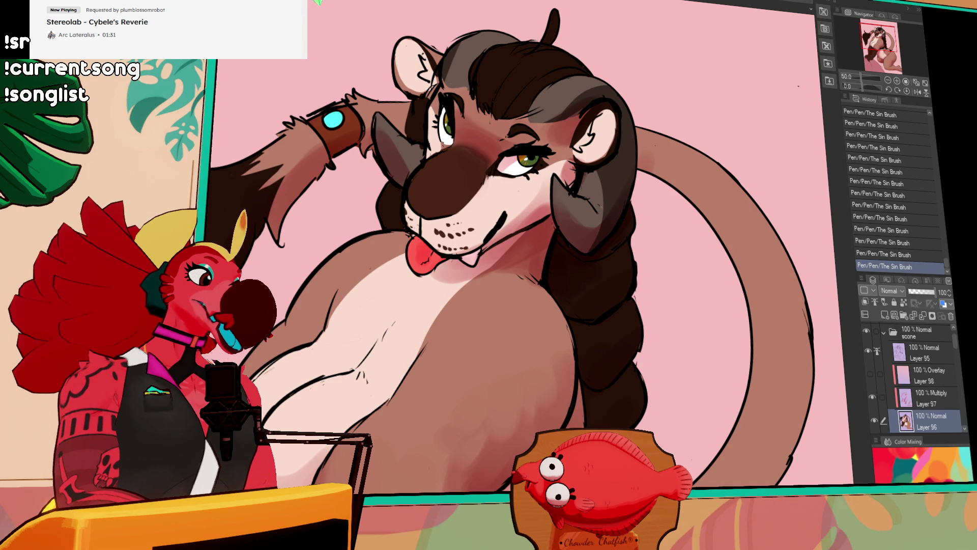
Draw short touch-up strokes across the snout and cheek
{"action": "left_click_drag", "start_coordinate": [462, 214], "coordinate": [472, 234]}
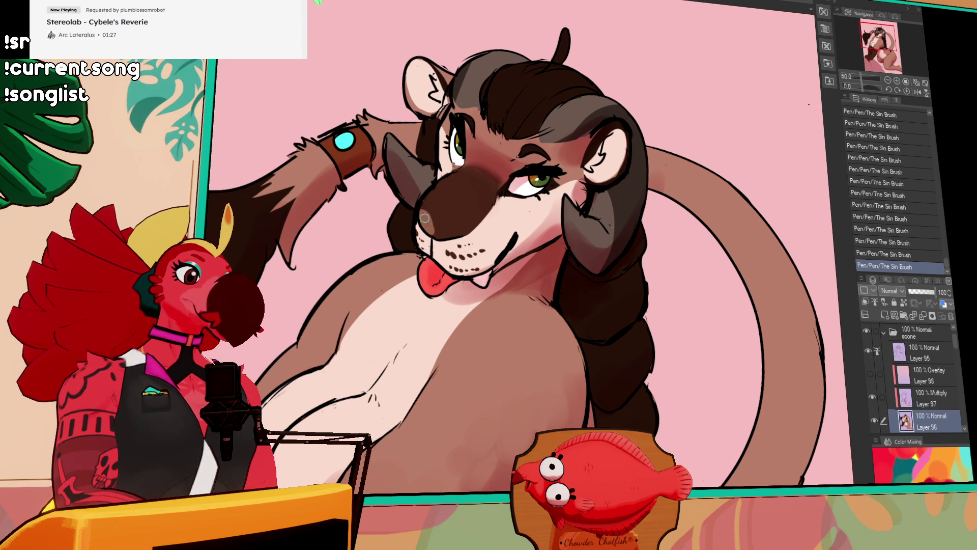
{"action": "mouse_move", "coordinate": [430, 227]}
{"action": "left_mouse_down"}
{"action": "mouse_move", "coordinate": [463, 224]}
{"action": "mouse_move", "coordinate": [446, 228]}
{"action": "left_mouse_up"}
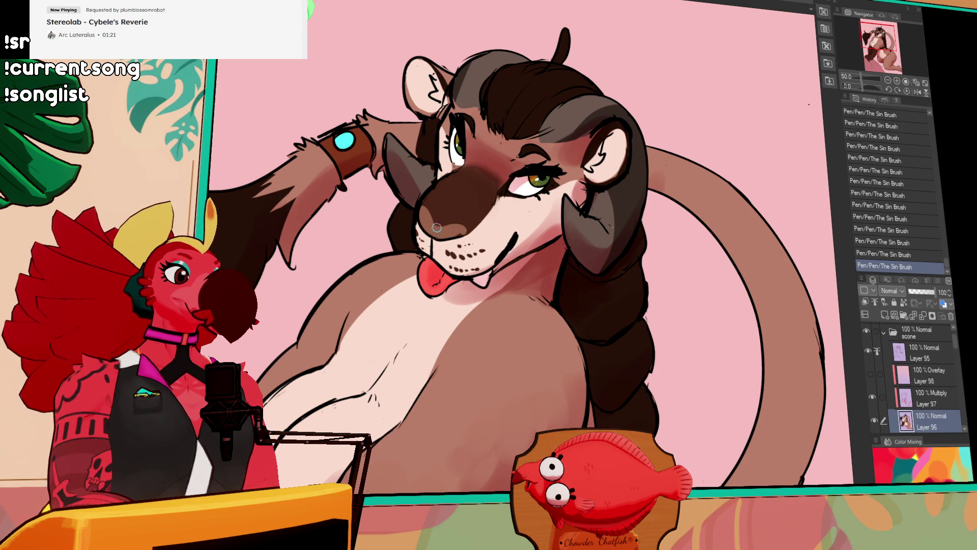
{"action": "left_click_drag", "start_coordinate": [417, 206], "coordinate": [424, 208]}
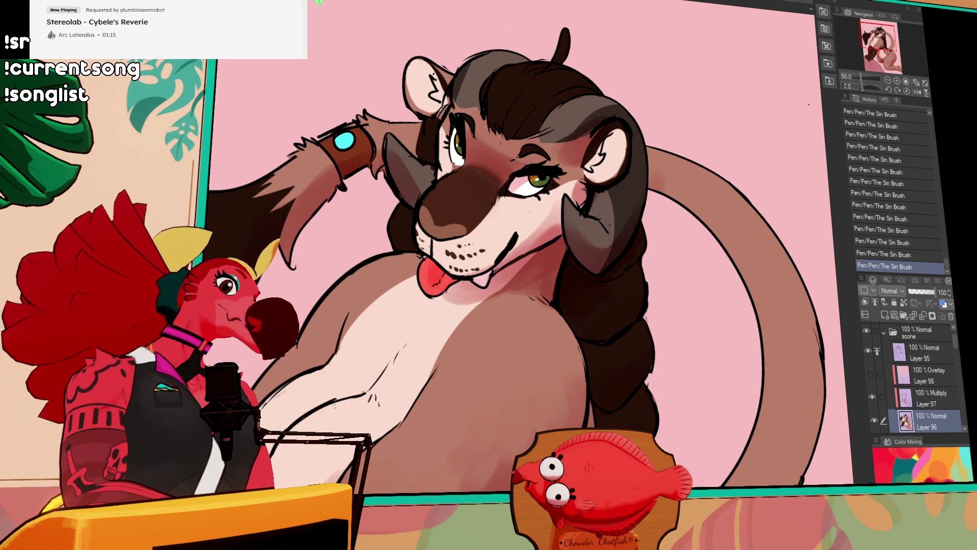
Fill the nose and a face region with colour, undoing one stray stroke, and add small nose strokes
{"action": "left_click", "coordinate": [518, 187]}
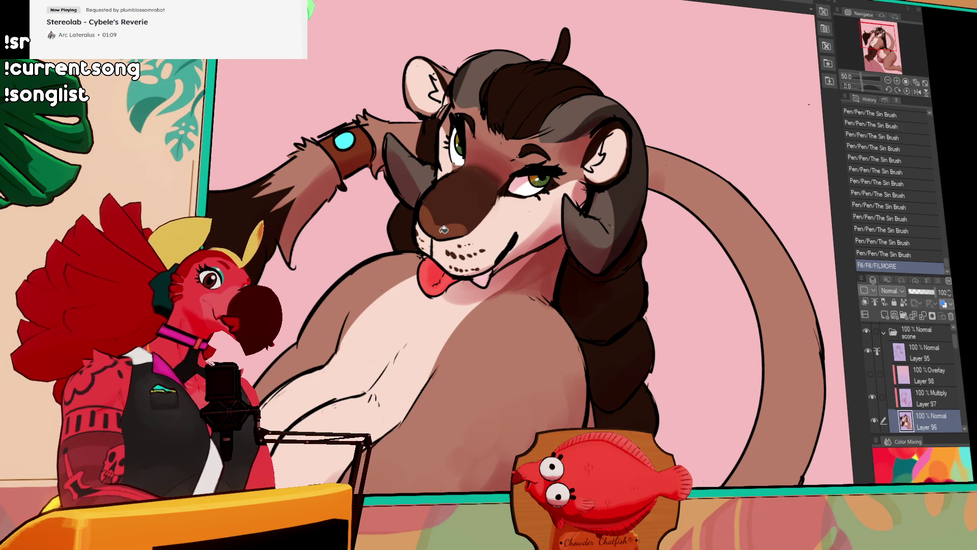
{"action": "left_click", "coordinate": [442, 219]}
{"action": "left_click_drag", "start_coordinate": [442, 218], "coordinate": [421, 207]}
{"action": "key", "text": "ctrl+z"}
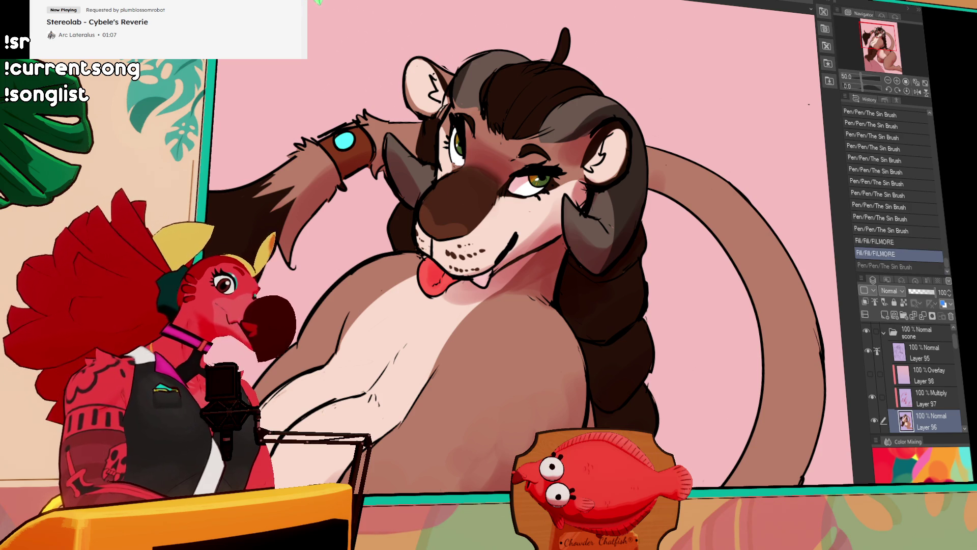
{"action": "left_click", "coordinate": [440, 215]}
{"action": "left_click_drag", "start_coordinate": [440, 215], "coordinate": [445, 238]}
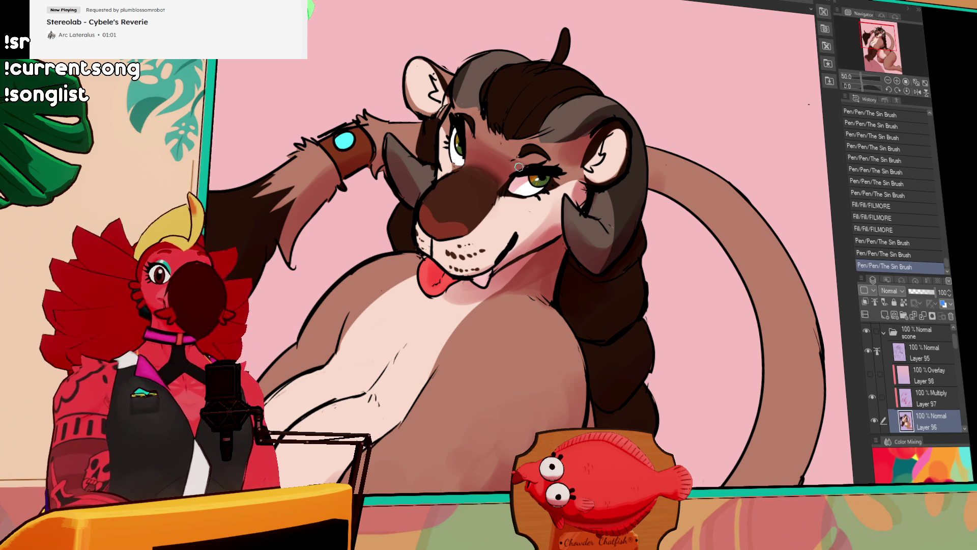
{"action": "left_click_drag", "start_coordinate": [625, 189], "coordinate": [623, 193]}
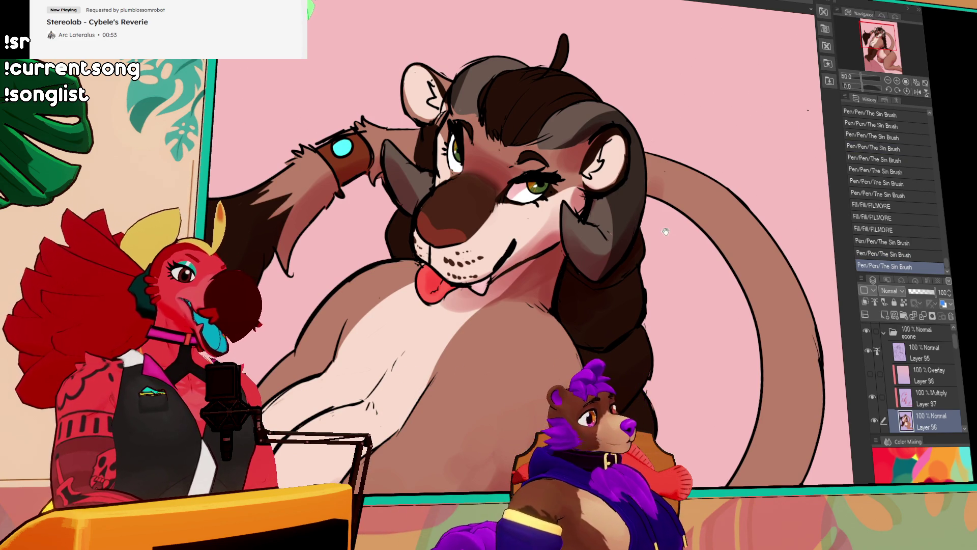
On Layer 95, draw chest fur strokes below the tongue and whiskers beside the face
{"action": "left_click_drag", "start_coordinate": [664, 236], "coordinate": [666, 240]}
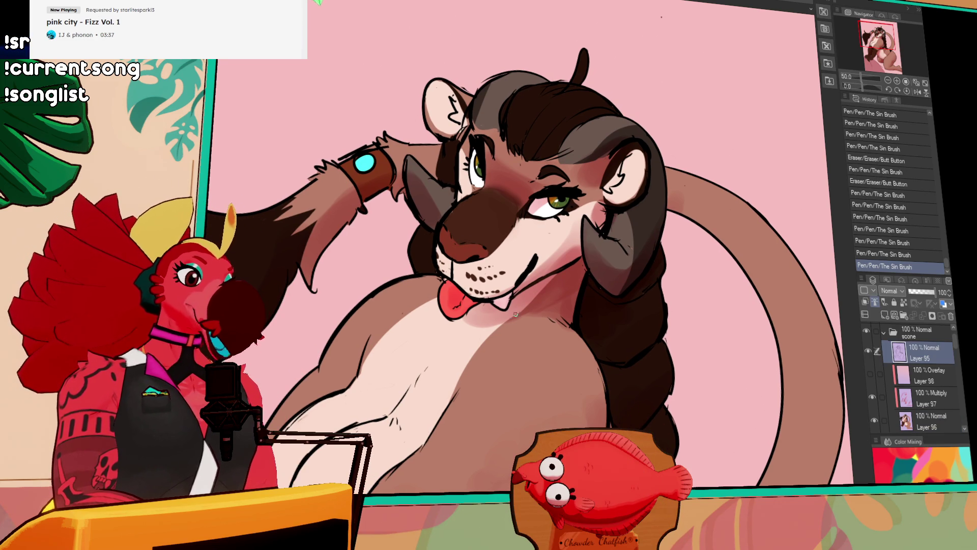
{"action": "left_click_drag", "start_coordinate": [497, 305], "coordinate": [508, 402]}
{"action": "mouse_move", "coordinate": [505, 313]}
{"action": "left_mouse_down"}
{"action": "mouse_move", "coordinate": [518, 415]}
{"action": "mouse_move", "coordinate": [559, 415]}
{"action": "left_mouse_up"}
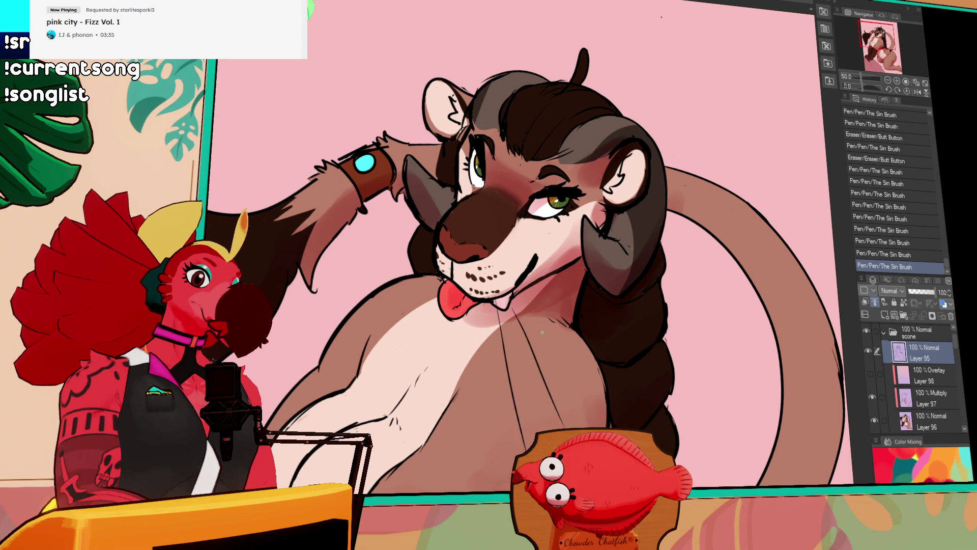
{"action": "left_click_drag", "start_coordinate": [388, 228], "coordinate": [356, 235]}
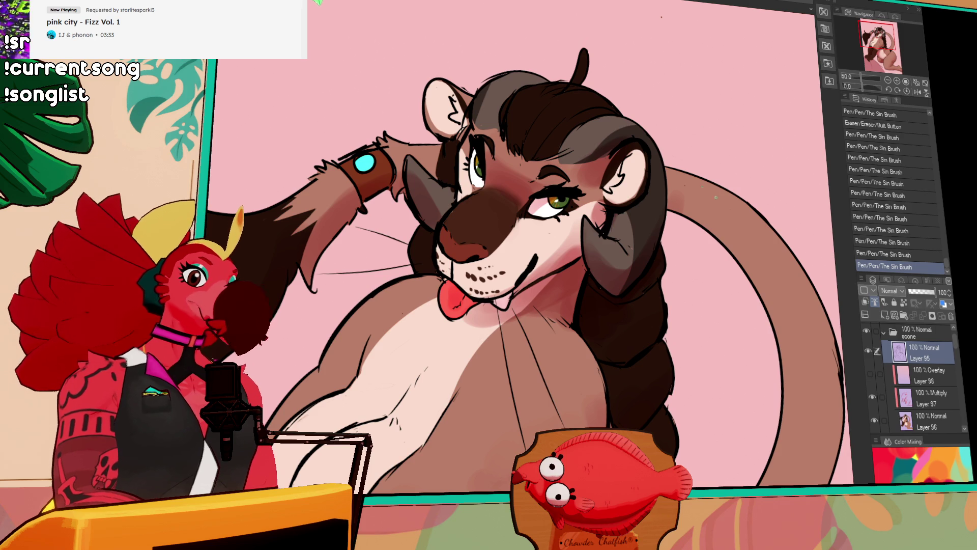
{"action": "left_click", "coordinate": [887, 81]}
{"action": "scroll", "coordinate": [733, 201], "scroll_direction": "down", "scroll_amount": 2}
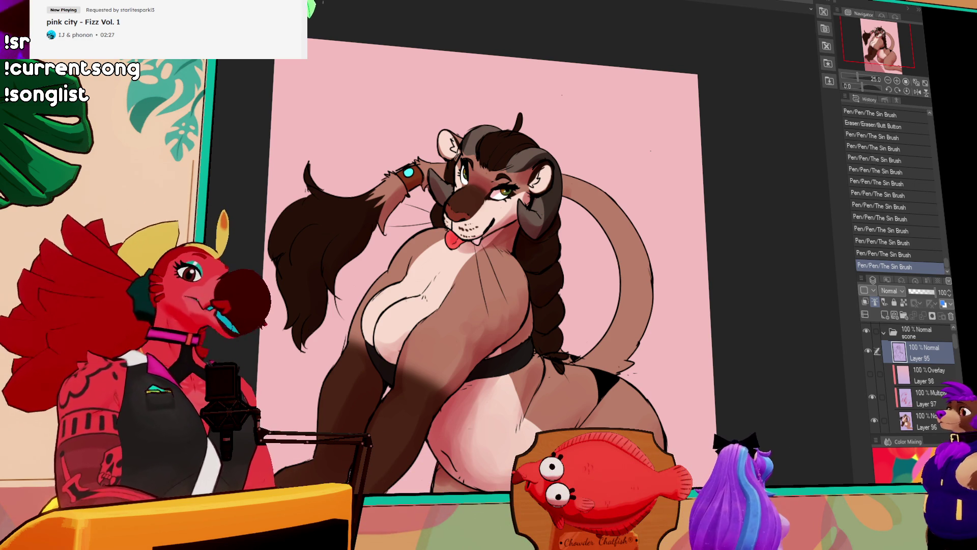
Flatten everything into a single Layer 1 and confirm a smaller image resolution
{"action": "scroll", "coordinate": [468, 275], "scroll_direction": "down", "scroll_amount": 2}
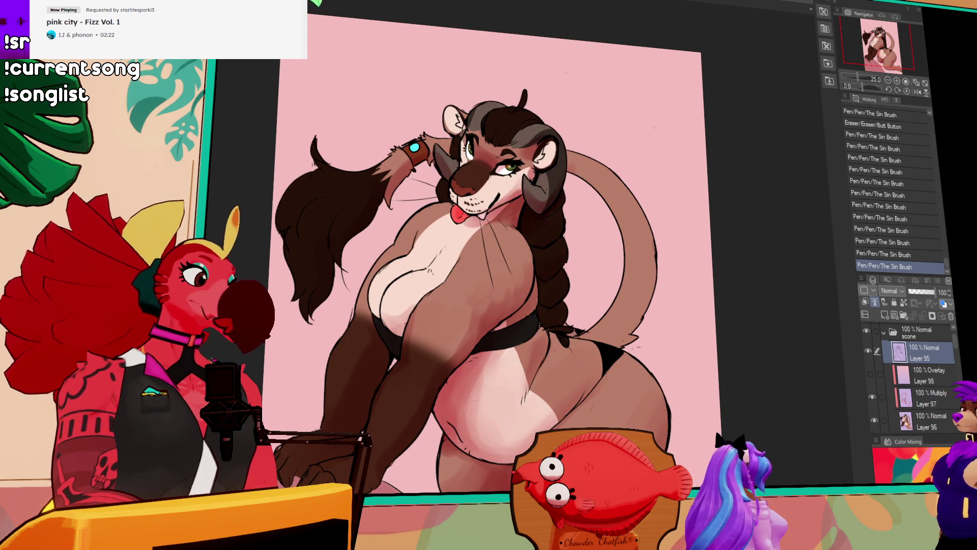
{"action": "key", "text": "ctrl+shift+e"}
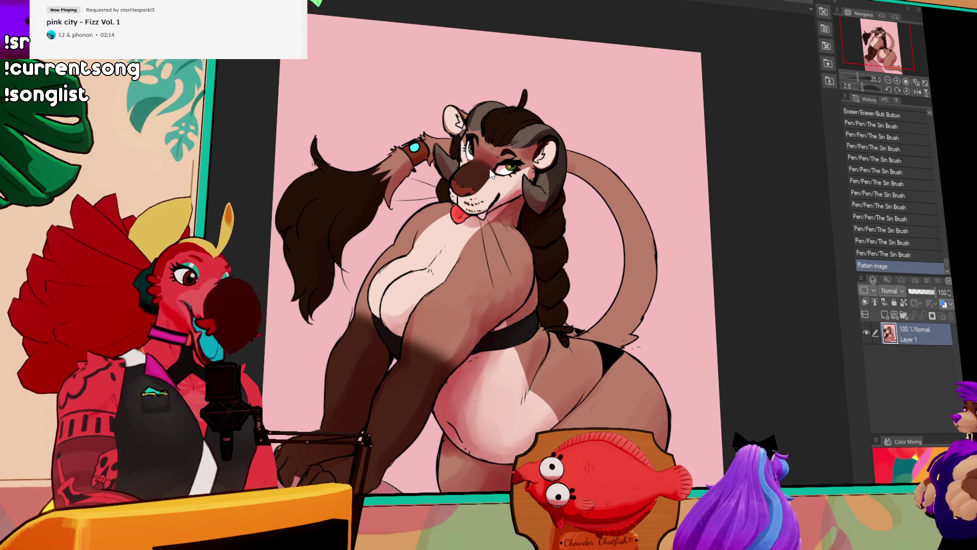
{"action": "key", "text": "ctrl+alt+i"}
{"action": "key", "text": "Return"}
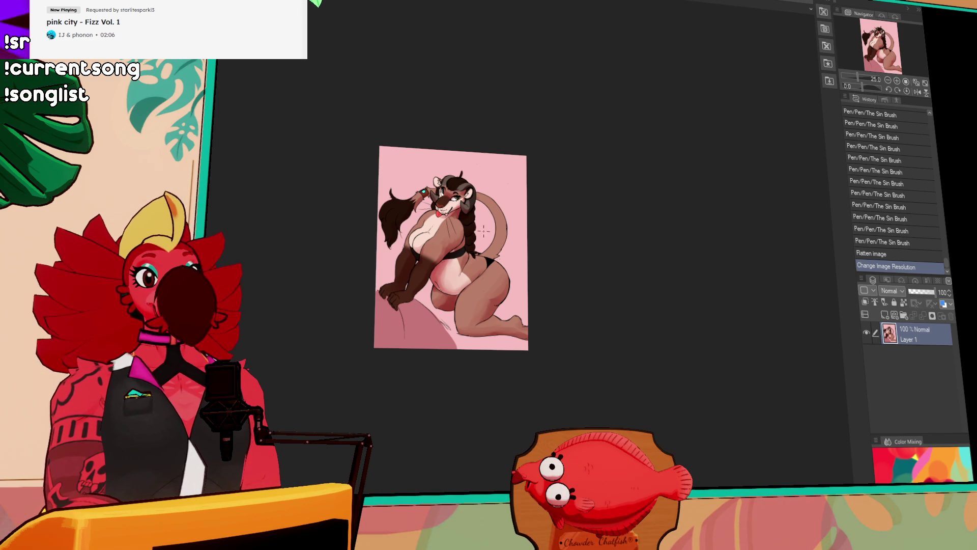
{"action": "left_click", "coordinate": [856, 242]}
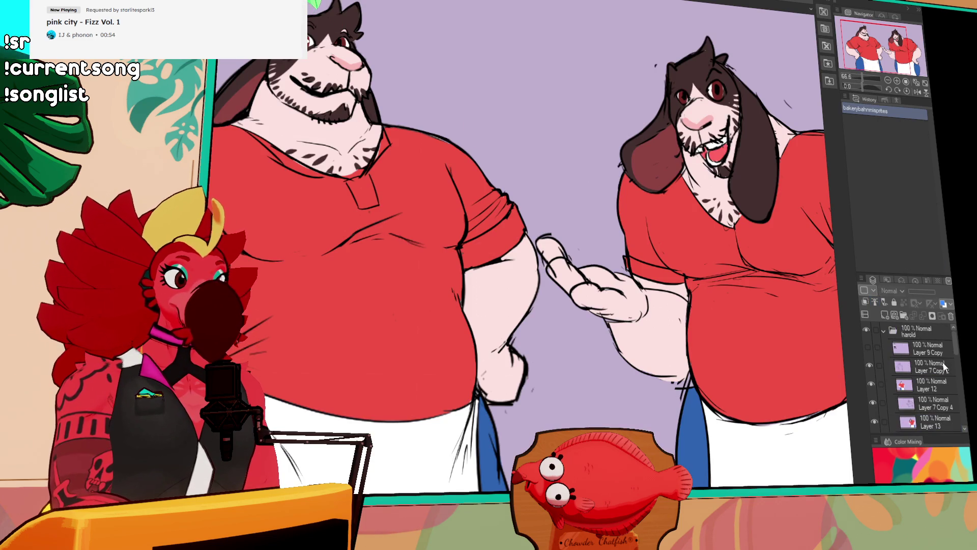
{"action": "left_click", "coordinate": [882, 328]}
Show and expand the lorna folder, hide the panels, and frame the three aproned characters
{"action": "left_click", "coordinate": [865, 331]}
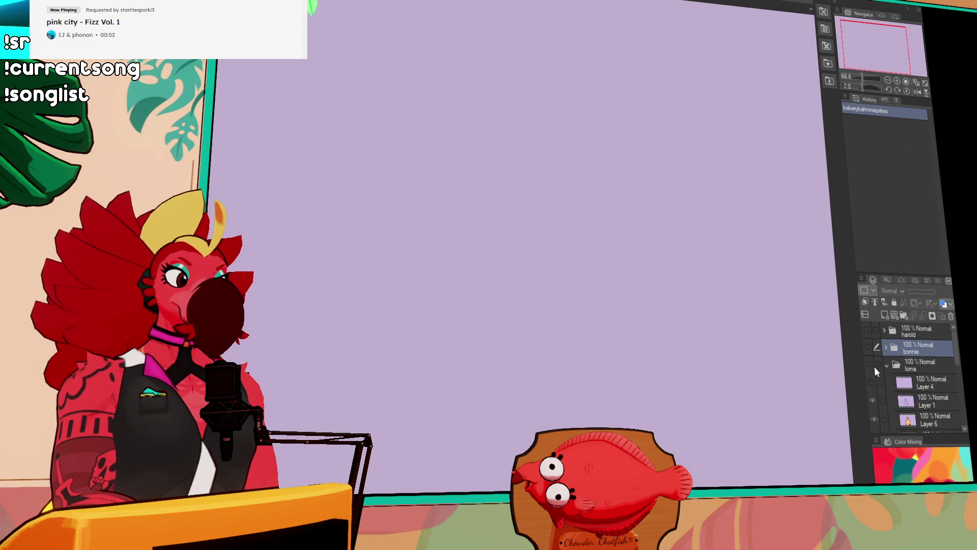
{"action": "left_click", "coordinate": [869, 364]}
{"action": "key", "text": "Tab"}
{"action": "scroll", "coordinate": [690, 323], "scroll_direction": "down", "scroll_amount": 2}
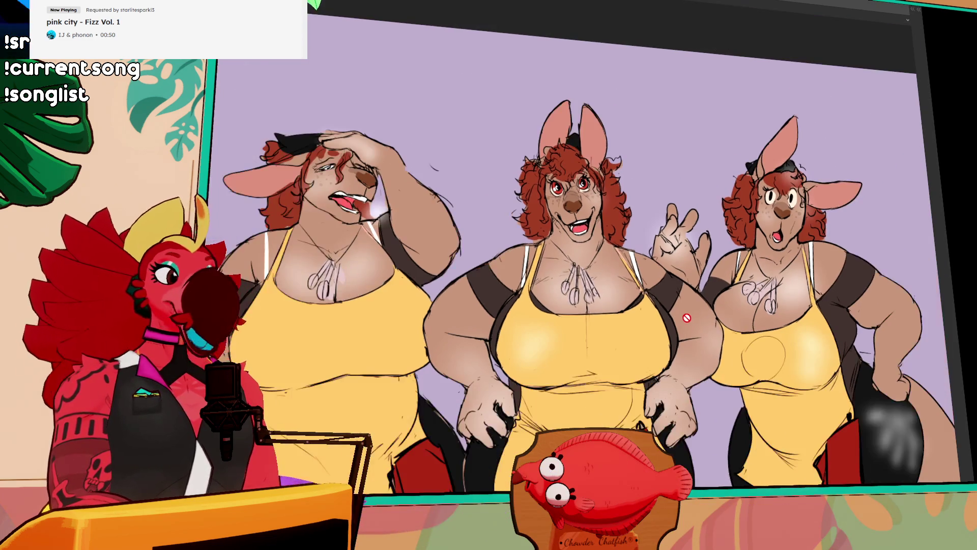
{"action": "scroll", "coordinate": [690, 323], "scroll_direction": "up", "scroll_amount": 2}
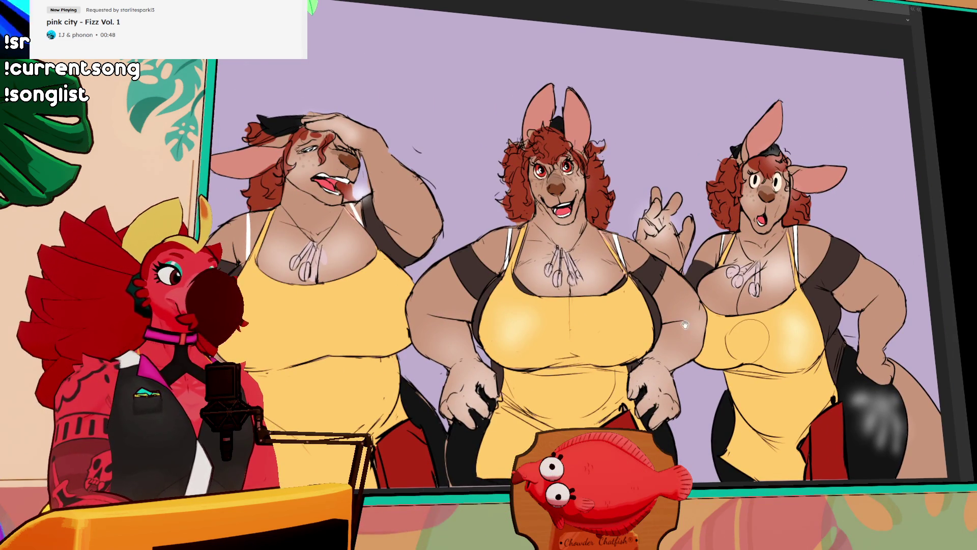
{"action": "left_click_drag", "start_coordinate": [692, 342], "coordinate": [718, 344]}
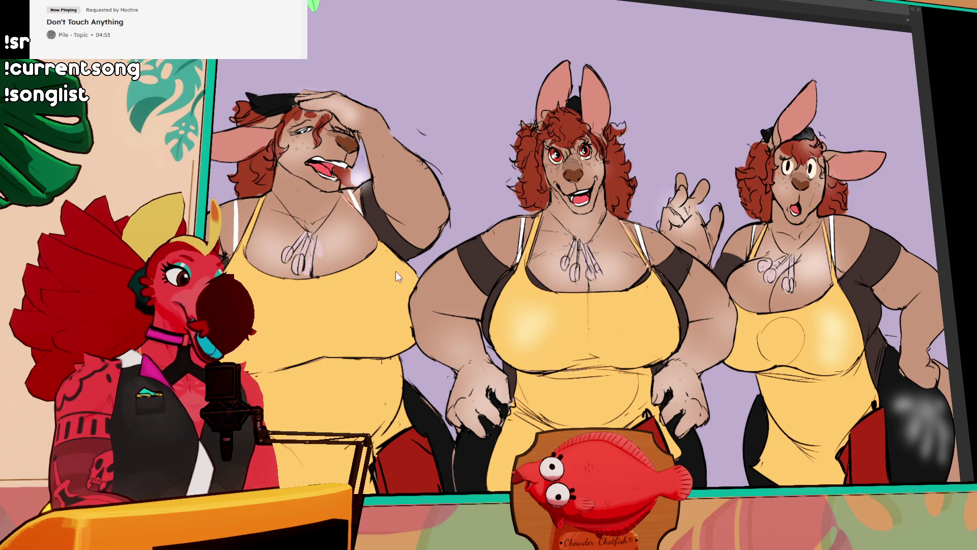
{"action": "key", "text": "alt+Tab"}
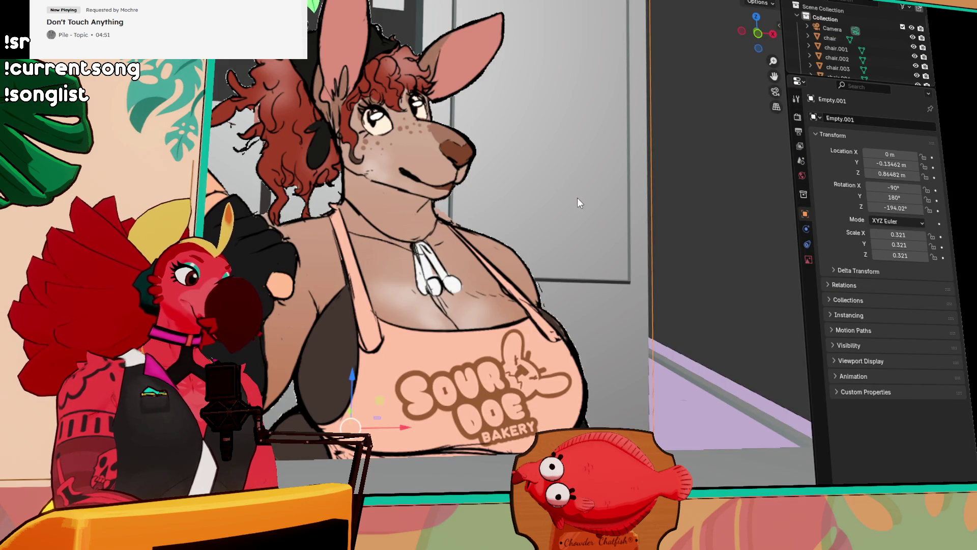
{"action": "scroll", "coordinate": [590, 215], "scroll_direction": "down", "scroll_amount": 5}
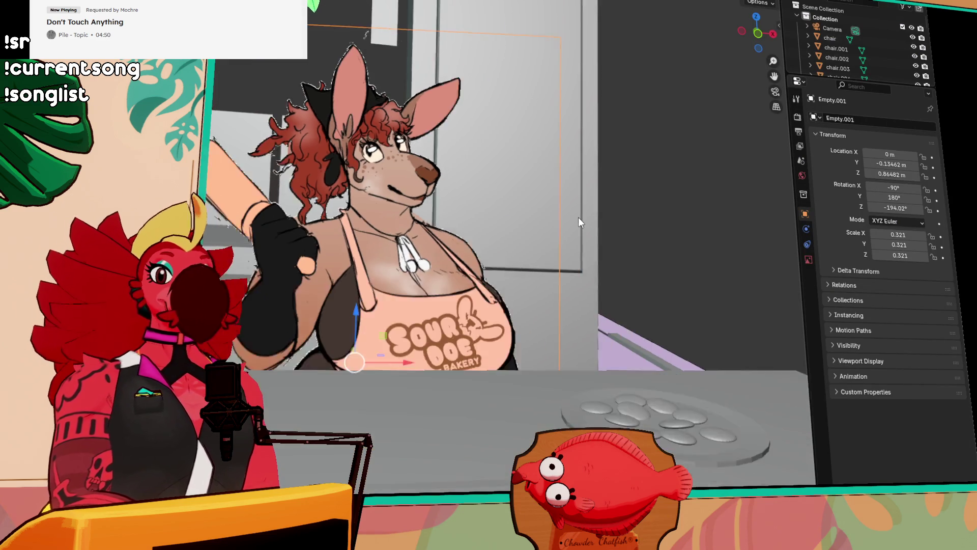
{"action": "left_click", "coordinate": [529, 211]}
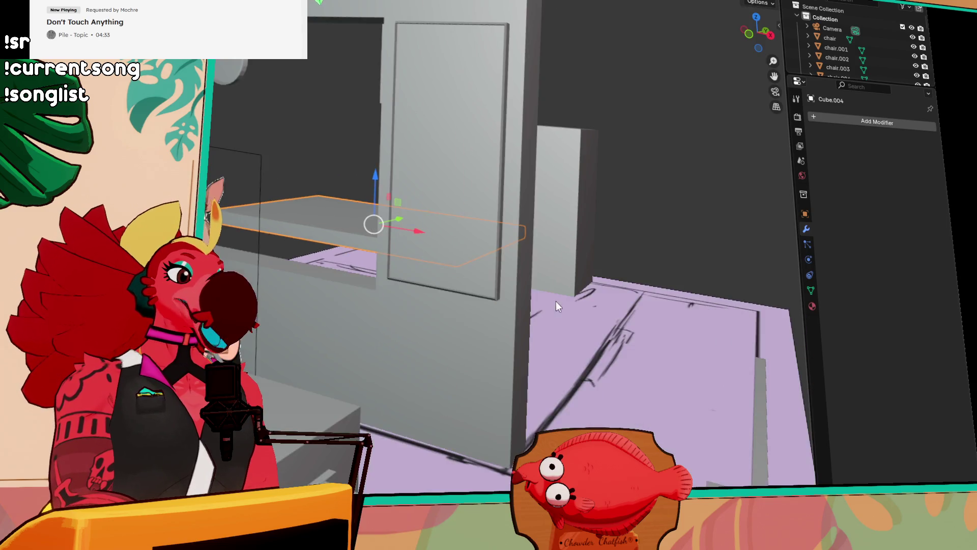
{"action": "left_click_drag", "start_coordinate": [555, 300], "coordinate": [586, 300]}
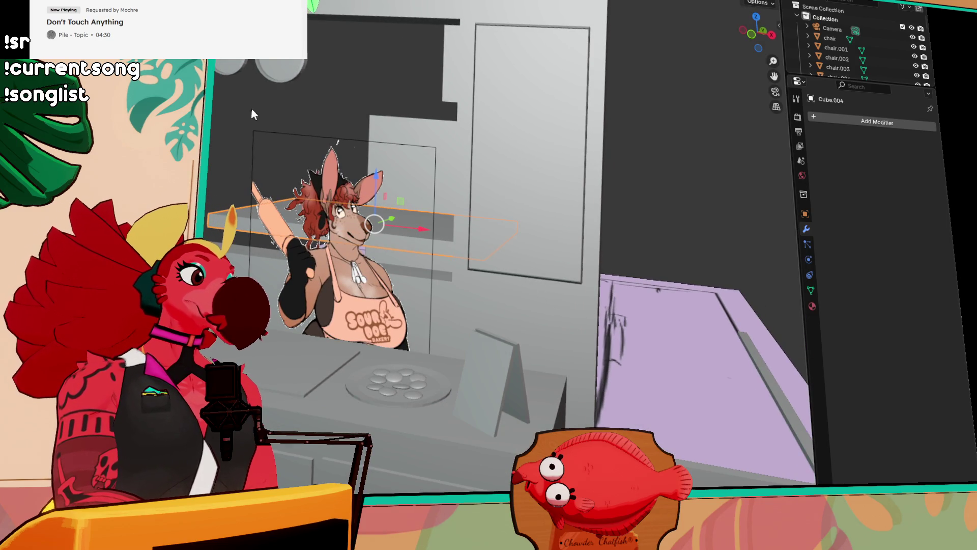
{"action": "left_click_drag", "start_coordinate": [248, 113], "coordinate": [270, 122]}
{"action": "mouse_move", "coordinate": [340, 77]}
{"action": "left_mouse_down"}
{"action": "mouse_move", "coordinate": [342, 223]}
{"action": "mouse_move", "coordinate": [338, 196]}
{"action": "left_mouse_up"}
{"action": "left_click", "coordinate": [303, 130]}
{"action": "scroll", "coordinate": [361, 134], "scroll_direction": "up", "scroll_amount": 5}
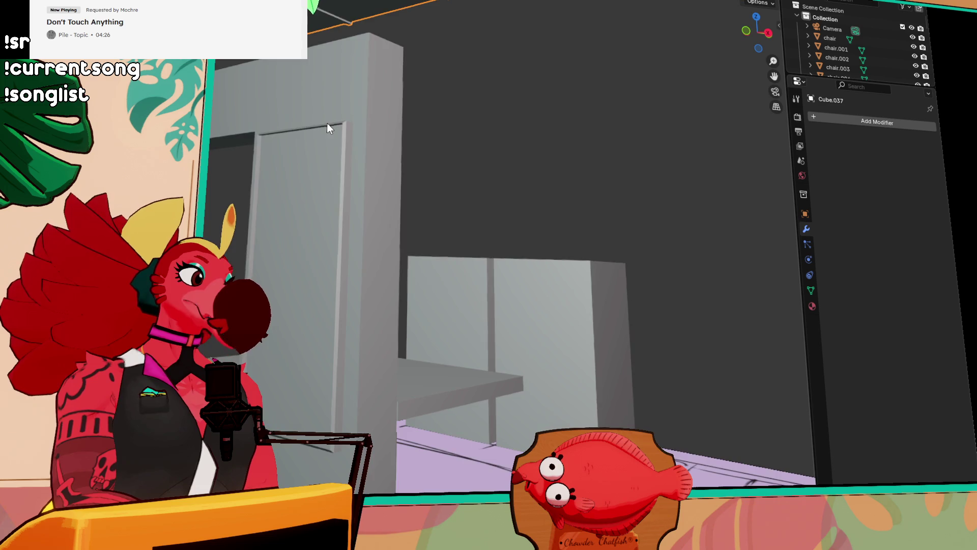
{"action": "scroll", "coordinate": [328, 127], "scroll_direction": "down", "scroll_amount": 6}
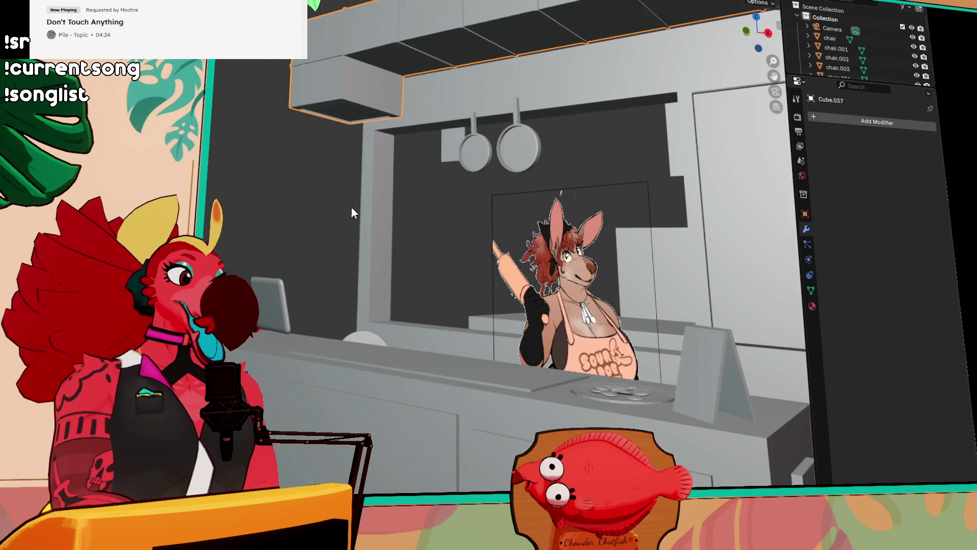
{"action": "left_click_drag", "start_coordinate": [351, 210], "coordinate": [348, 247]}
{"action": "left_click", "coordinate": [383, 366]}
{"action": "scroll", "coordinate": [382, 366], "scroll_direction": "up", "scroll_amount": 2}
{"action": "scroll", "coordinate": [383, 364], "scroll_direction": "down", "scroll_amount": 1}
{"action": "scroll", "coordinate": [383, 363], "scroll_direction": "down", "scroll_amount": 2}
{"action": "mouse_move", "coordinate": [478, 384]}
{"action": "left_mouse_down"}
{"action": "mouse_move", "coordinate": [523, 306]}
{"action": "mouse_move", "coordinate": [539, 315]}
{"action": "mouse_move", "coordinate": [437, 339]}
{"action": "left_mouse_up"}
{"action": "left_click", "coordinate": [307, 346]}
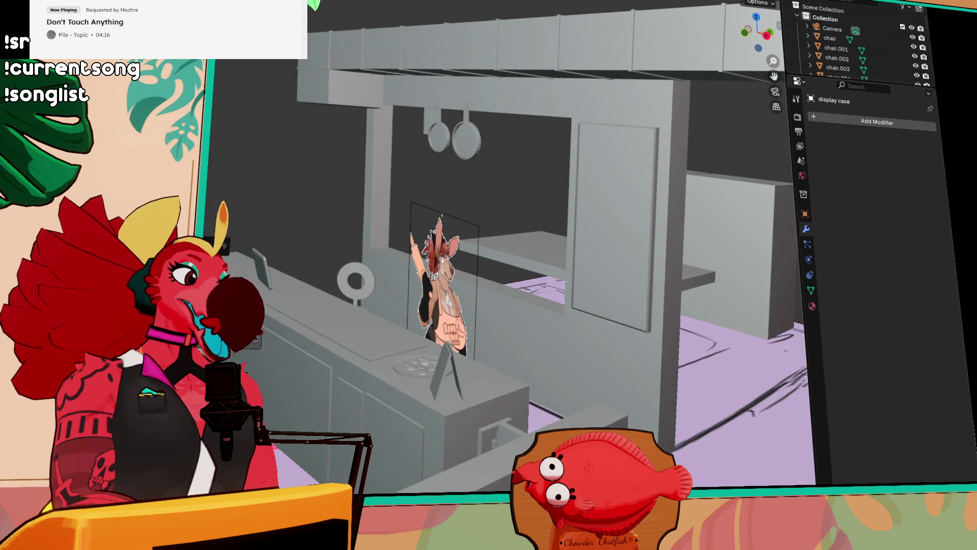
{"action": "key", "text": "KP_Decimal"}
{"action": "scroll", "coordinate": [248, 349], "scroll_direction": "up", "scroll_amount": 2}
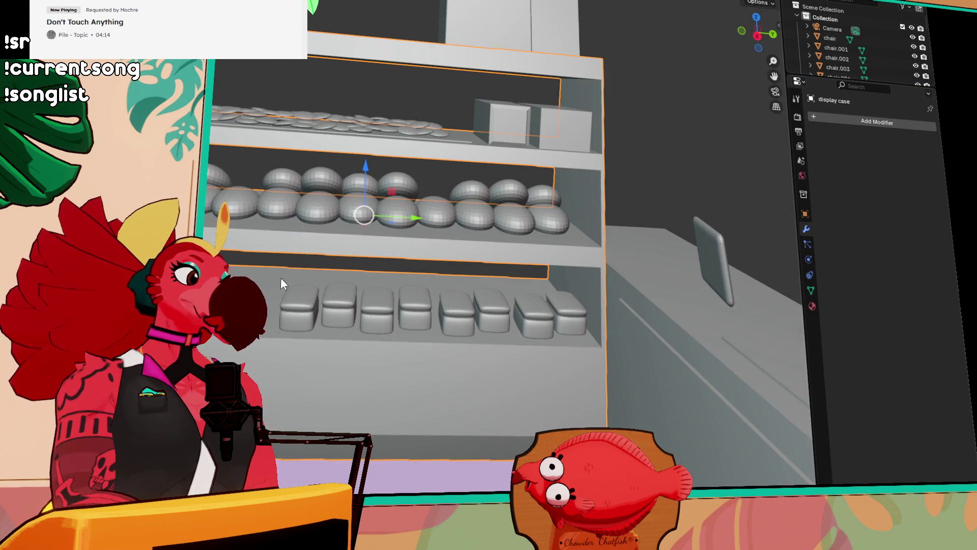
{"action": "mouse_move", "coordinate": [410, 157]}
{"action": "left_mouse_down"}
{"action": "mouse_move", "coordinate": [407, 172]}
{"action": "mouse_move", "coordinate": [449, 191]}
{"action": "left_mouse_up"}
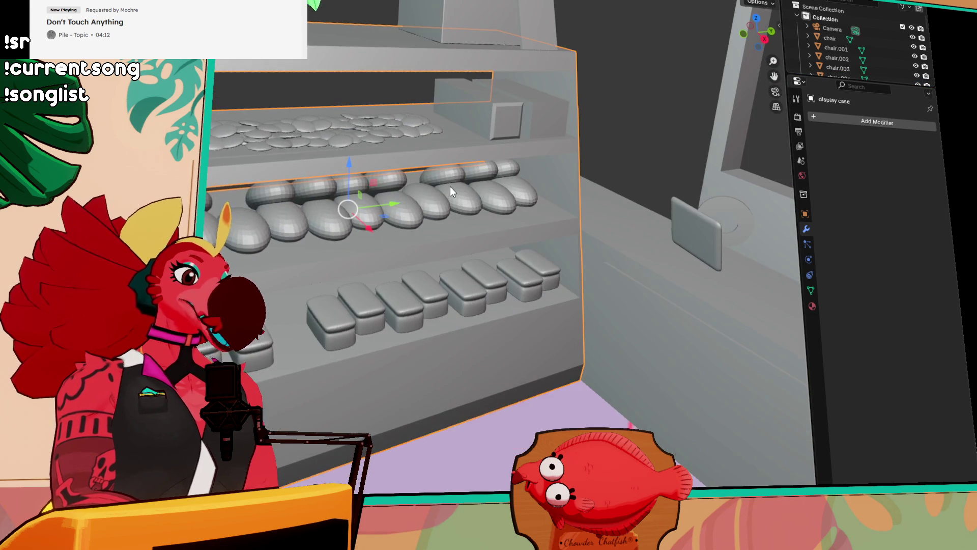
{"action": "left_click", "coordinate": [503, 122]}
{"action": "key", "text": "KP_Decimal"}
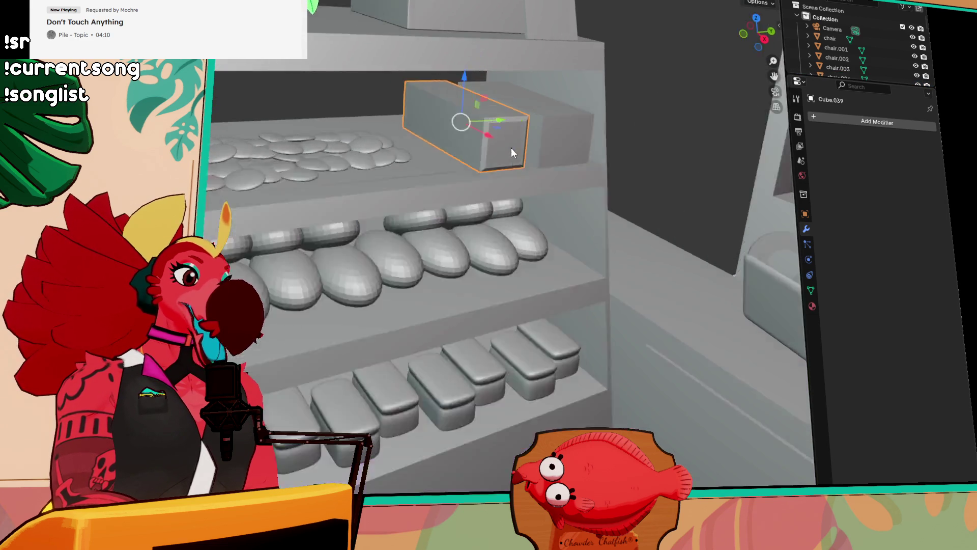
{"action": "mouse_move", "coordinate": [490, 220]}
{"action": "left_mouse_down"}
{"action": "mouse_move", "coordinate": [520, 203]}
{"action": "mouse_move", "coordinate": [407, 218]}
{"action": "mouse_move", "coordinate": [318, 213]}
{"action": "left_mouse_up"}
{"action": "scroll", "coordinate": [518, 203], "scroll_direction": "down", "scroll_amount": 5}
{"action": "scroll", "coordinate": [499, 227], "scroll_direction": "down", "scroll_amount": 3}
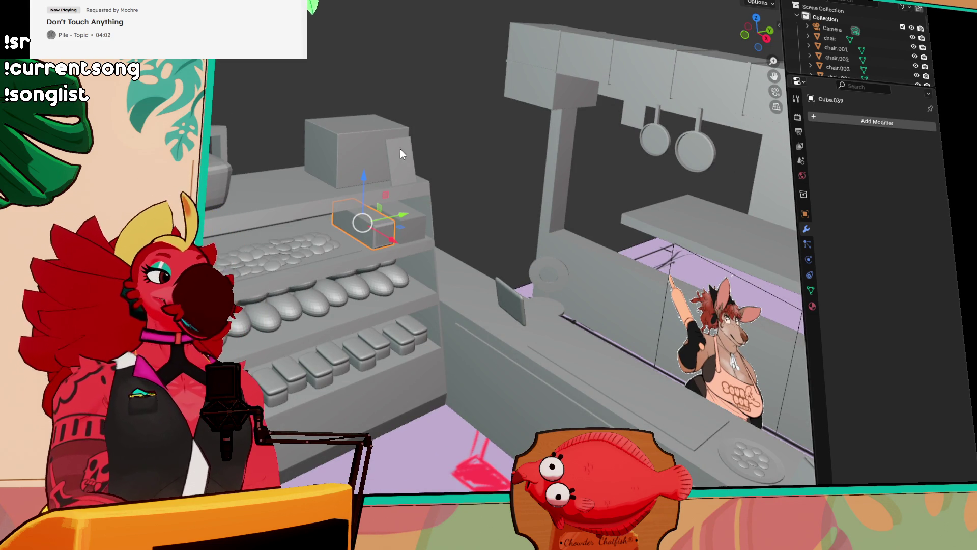
{"action": "mouse_move", "coordinate": [393, 156]}
{"action": "left_mouse_down"}
{"action": "mouse_move", "coordinate": [368, 188]}
{"action": "mouse_move", "coordinate": [567, 154]}
{"action": "mouse_move", "coordinate": [462, 217]}
{"action": "mouse_move", "coordinate": [431, 207]}
{"action": "mouse_move", "coordinate": [471, 287]}
{"action": "mouse_move", "coordinate": [476, 319]}
{"action": "mouse_move", "coordinate": [481, 302]}
{"action": "mouse_move", "coordinate": [520, 359]}
{"action": "mouse_move", "coordinate": [446, 250]}
{"action": "mouse_move", "coordinate": [426, 236]}
{"action": "left_mouse_up"}
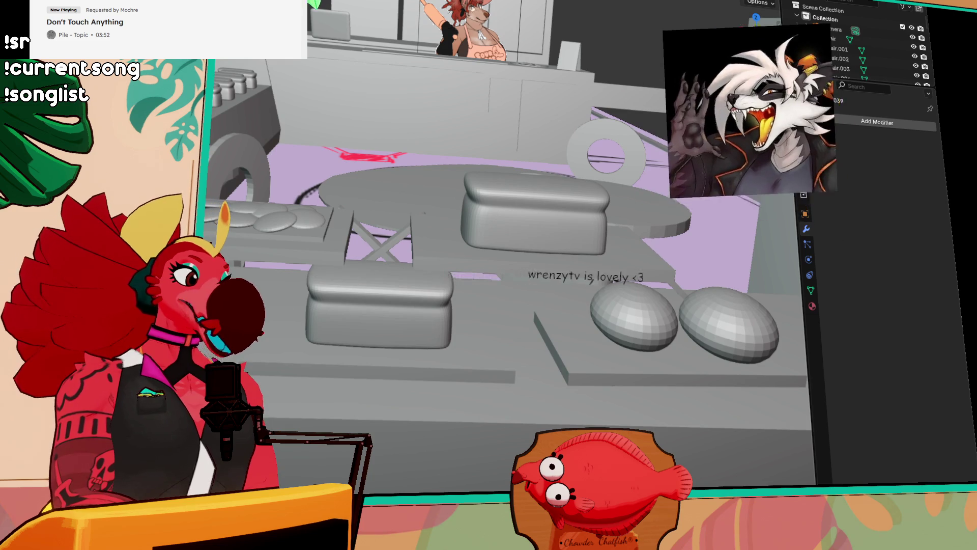
Select and frame the round table top, then orbit around the table, stools and walls
{"action": "left_click_drag", "start_coordinate": [548, 298], "coordinate": [573, 298]}
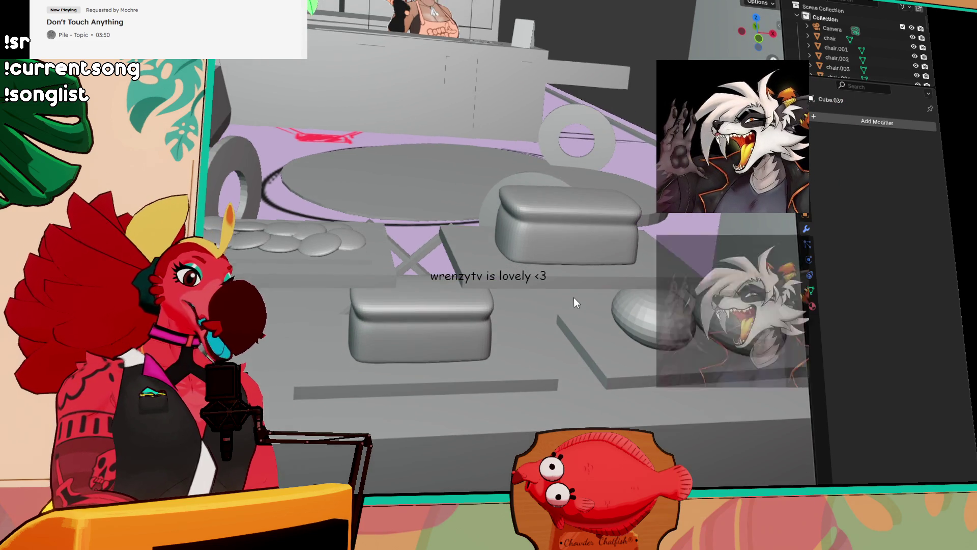
{"action": "mouse_move", "coordinate": [678, 261]}
{"action": "left_mouse_down"}
{"action": "mouse_move", "coordinate": [578, 334]}
{"action": "mouse_move", "coordinate": [519, 259]}
{"action": "mouse_move", "coordinate": [312, 194]}
{"action": "mouse_move", "coordinate": [454, 274]}
{"action": "mouse_move", "coordinate": [463, 263]}
{"action": "mouse_move", "coordinate": [457, 268]}
{"action": "mouse_move", "coordinate": [439, 129]}
{"action": "left_mouse_up"}
{"action": "left_click", "coordinate": [437, 123]}
{"action": "key", "text": "grave"}
{"action": "left_click", "coordinate": [472, 178]}
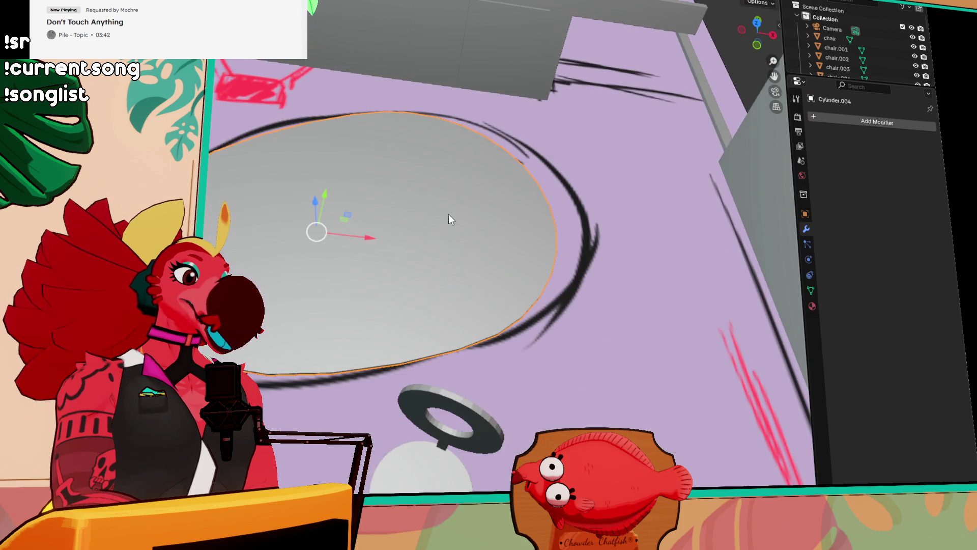
{"action": "mouse_move", "coordinate": [459, 268]}
{"action": "left_mouse_down"}
{"action": "mouse_move", "coordinate": [462, 220]}
{"action": "mouse_move", "coordinate": [417, 239]}
{"action": "mouse_move", "coordinate": [518, 124]}
{"action": "left_mouse_up"}
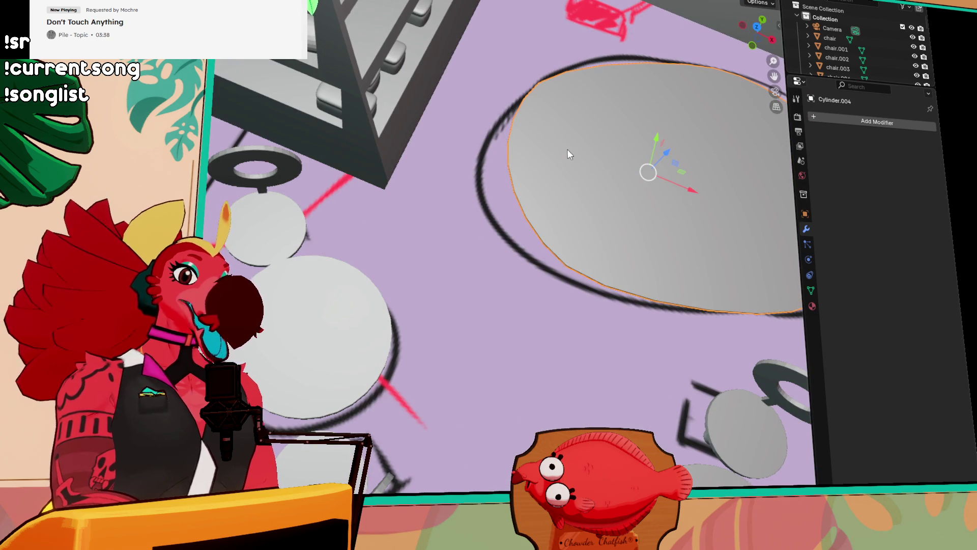
{"action": "left_click_drag", "start_coordinate": [637, 202], "coordinate": [435, 142]}
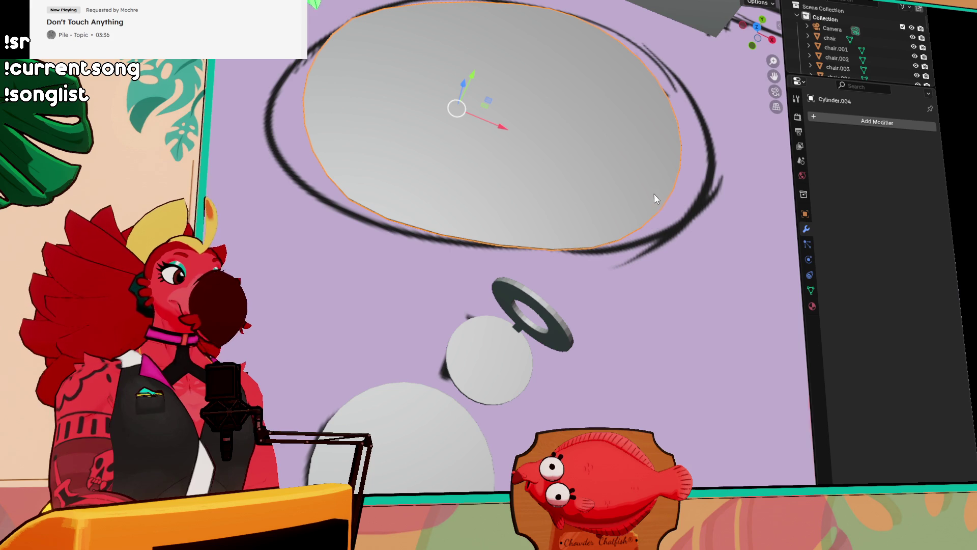
{"action": "mouse_move", "coordinate": [655, 225]}
{"action": "left_mouse_down"}
{"action": "mouse_move", "coordinate": [652, 182]}
{"action": "mouse_move", "coordinate": [664, 194]}
{"action": "mouse_move", "coordinate": [709, 170]}
{"action": "mouse_move", "coordinate": [633, 169]}
{"action": "mouse_move", "coordinate": [660, 200]}
{"action": "mouse_move", "coordinate": [616, 186]}
{"action": "mouse_move", "coordinate": [739, 220]}
{"action": "mouse_move", "coordinate": [617, 264]}
{"action": "left_mouse_up"}
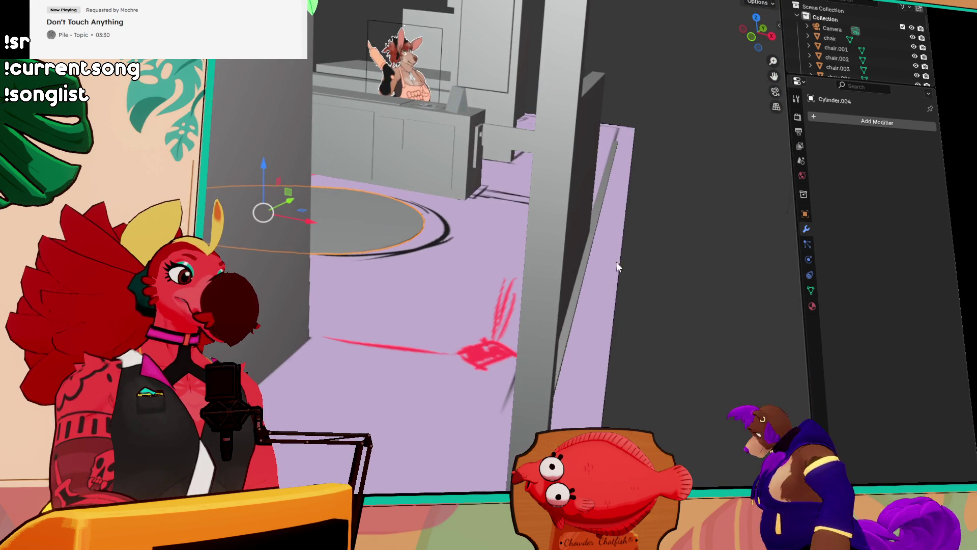
{"action": "mouse_move", "coordinate": [467, 181]}
{"action": "left_mouse_down"}
{"action": "mouse_move", "coordinate": [503, 156]}
{"action": "mouse_move", "coordinate": [494, 259]}
{"action": "left_mouse_up"}
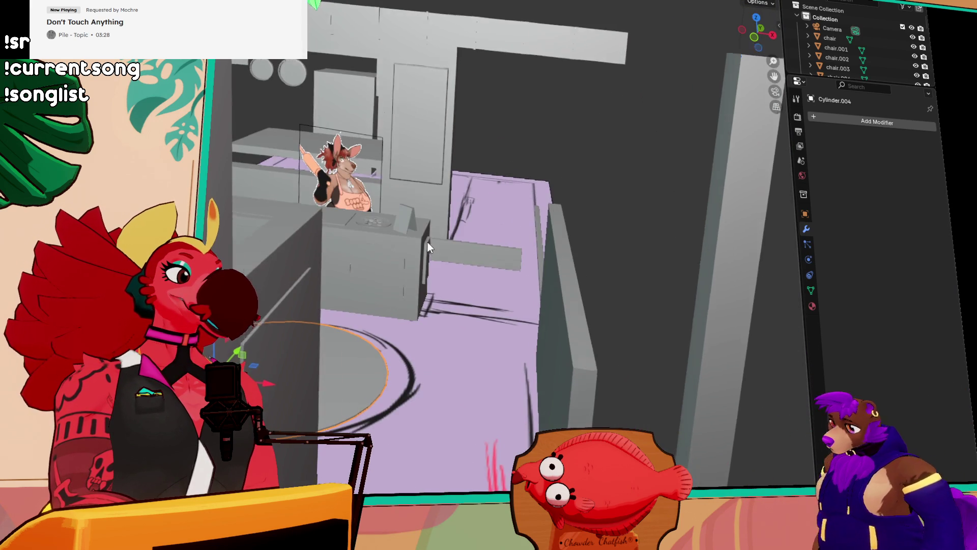
{"action": "left_click_drag", "start_coordinate": [425, 241], "coordinate": [484, 243]}
{"action": "mouse_move", "coordinate": [377, 275]}
{"action": "left_mouse_down"}
{"action": "mouse_move", "coordinate": [319, 249]}
{"action": "mouse_move", "coordinate": [312, 264]}
{"action": "mouse_move", "coordinate": [451, 302]}
{"action": "mouse_move", "coordinate": [495, 297]}
{"action": "left_mouse_up"}
Move the wall panel Cube.001 straight up along the Z axis
{"action": "left_click", "coordinate": [522, 263]}
{"action": "left_click_drag", "start_coordinate": [522, 263], "coordinate": [515, 286]}
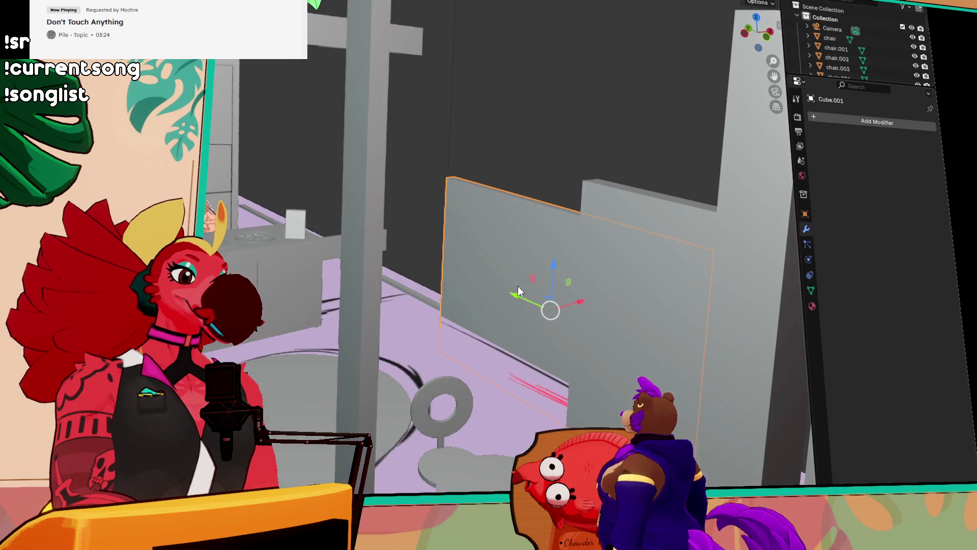
{"action": "key", "text": "g"}
{"action": "key", "text": "z"}
{"action": "left_click", "coordinate": [555, 257]}
Orbit and zoom in to inspect the raised wall panel beside the counter
{"action": "mouse_move", "coordinate": [566, 267]}
{"action": "left_mouse_down"}
{"action": "mouse_move", "coordinate": [469, 254]}
{"action": "mouse_move", "coordinate": [428, 276]}
{"action": "mouse_move", "coordinate": [335, 274]}
{"action": "mouse_move", "coordinate": [404, 295]}
{"action": "mouse_move", "coordinate": [407, 275]}
{"action": "mouse_move", "coordinate": [453, 273]}
{"action": "mouse_move", "coordinate": [462, 414]}
{"action": "mouse_move", "coordinate": [490, 389]}
{"action": "mouse_move", "coordinate": [457, 422]}
{"action": "mouse_move", "coordinate": [483, 351]}
{"action": "mouse_move", "coordinate": [468, 283]}
{"action": "left_mouse_up"}
{"action": "scroll", "coordinate": [407, 271], "scroll_direction": "down", "scroll_amount": 5}
{"action": "scroll", "coordinate": [453, 273], "scroll_direction": "up", "scroll_amount": 3}
{"action": "scroll", "coordinate": [452, 277], "scroll_direction": "down", "scroll_amount": 3}
{"action": "scroll", "coordinate": [473, 443], "scroll_direction": "up", "scroll_amount": 3}
{"action": "scroll", "coordinate": [472, 443], "scroll_direction": "down", "scroll_amount": 3}
{"action": "scroll", "coordinate": [468, 283], "scroll_direction": "up", "scroll_amount": 3}
{"action": "mouse_move", "coordinate": [505, 389]}
{"action": "left_mouse_down"}
{"action": "mouse_move", "coordinate": [503, 290]}
{"action": "mouse_move", "coordinate": [442, 321]}
{"action": "mouse_move", "coordinate": [438, 336]}
{"action": "left_mouse_up"}
{"action": "scroll", "coordinate": [519, 275], "scroll_direction": "up", "scroll_amount": 3}
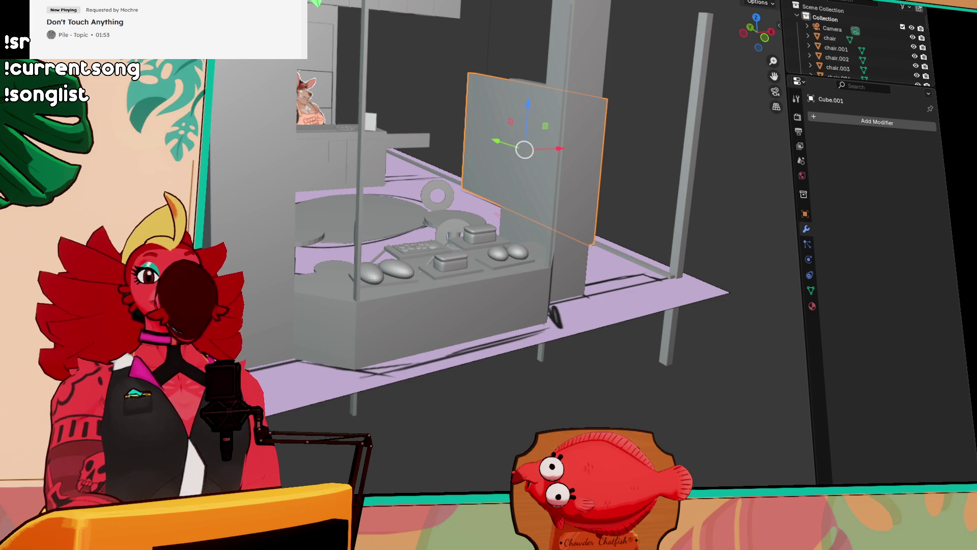
Orbit to face the counter, then switch to the three-kangaroo drawing with Alt+Tab
{"action": "left_click_drag", "start_coordinate": [711, 178], "coordinate": [699, 148]}
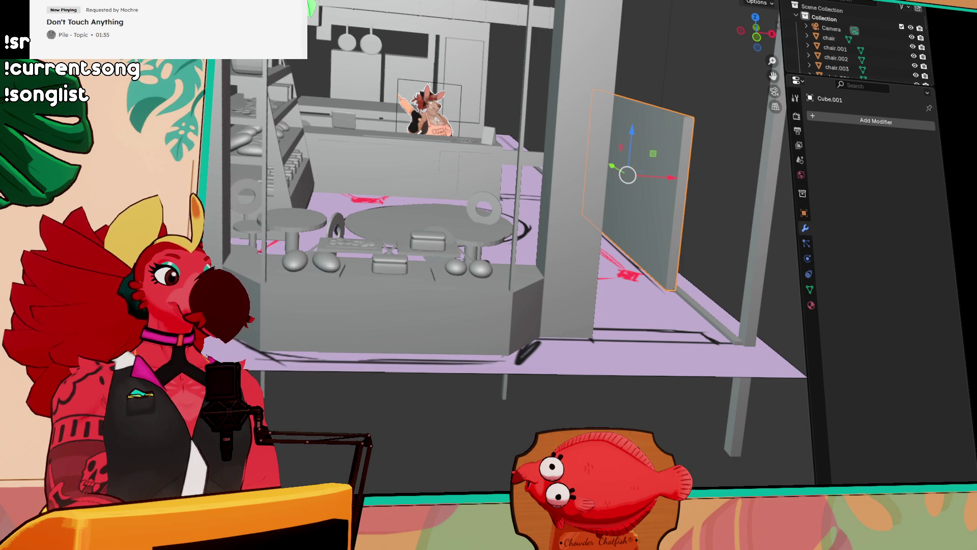
{"action": "key", "text": "alt+Tab"}
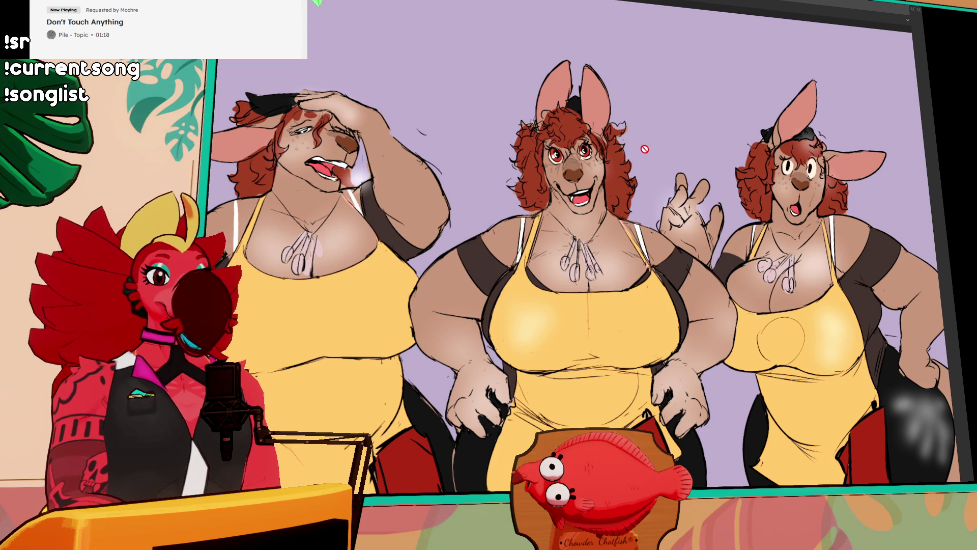
Zoom and pan to the middle kangaroo's face, then advance to the character lineup artwork
{"action": "scroll", "coordinate": [625, 157], "scroll_direction": "down", "scroll_amount": 3}
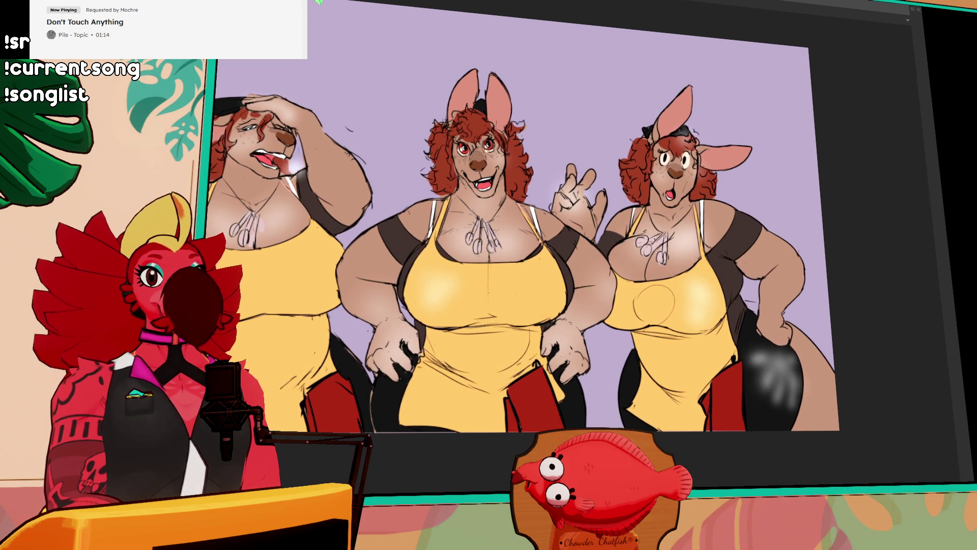
{"action": "left_click_drag", "start_coordinate": [618, 173], "coordinate": [663, 168]}
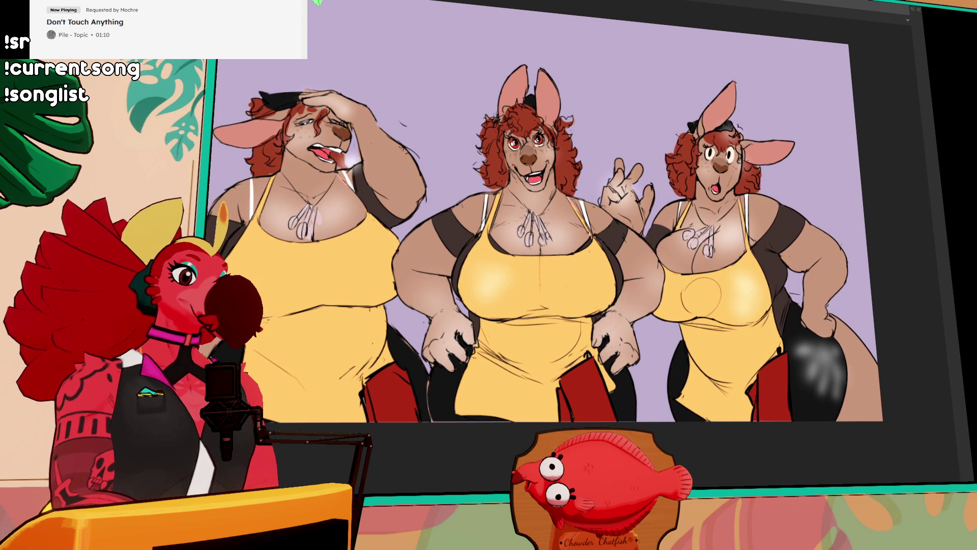
{"action": "scroll", "coordinate": [554, 196], "scroll_direction": "up", "scroll_amount": 5}
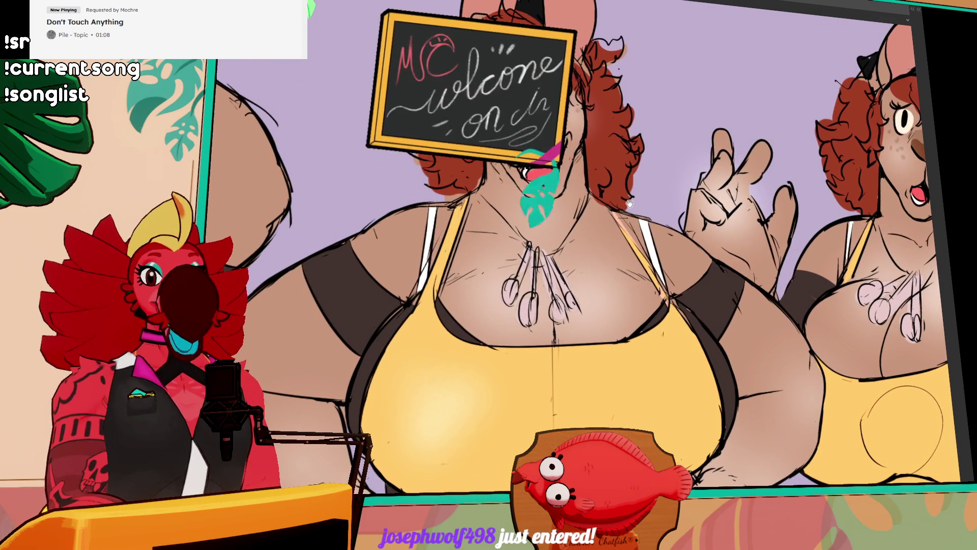
{"action": "left_click_drag", "start_coordinate": [629, 204], "coordinate": [783, 233]}
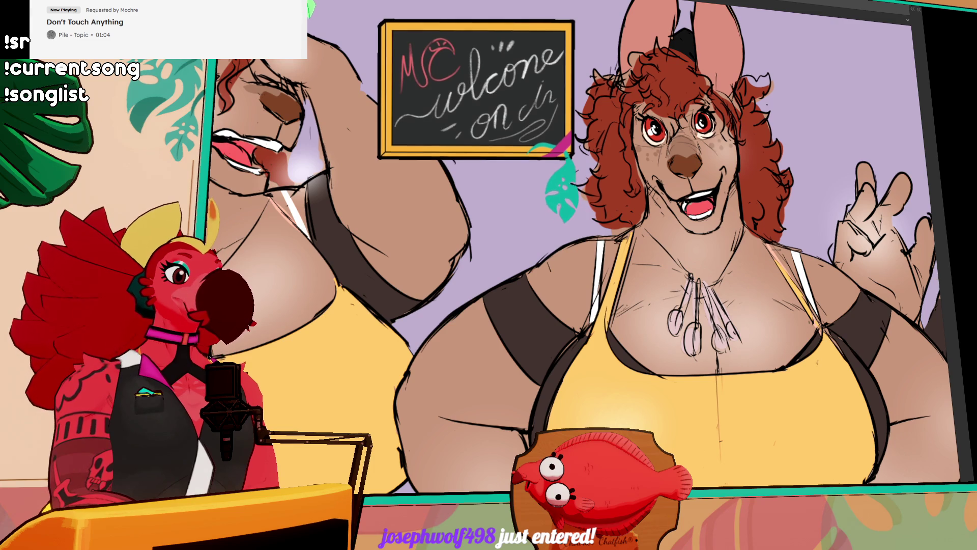
{"action": "key", "text": "Right"}
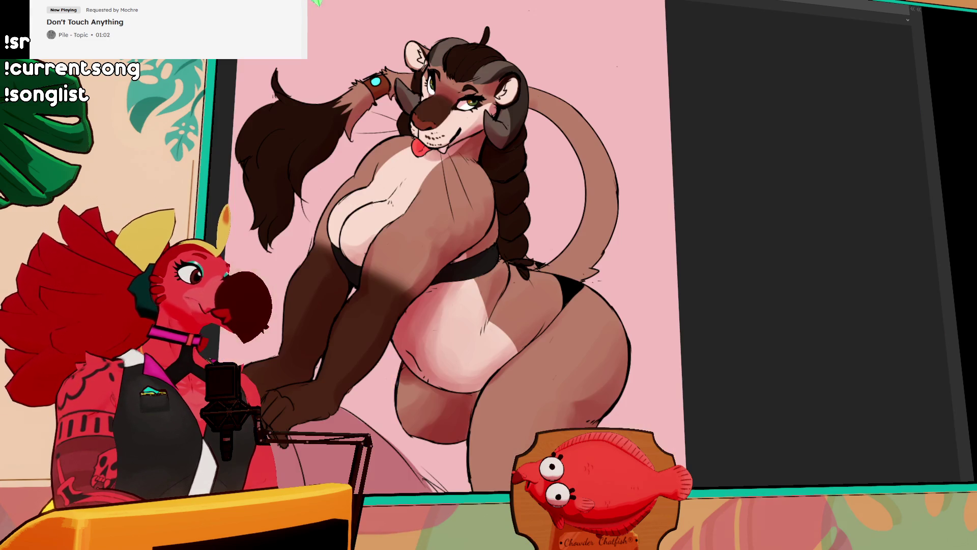
{"action": "key", "text": "Right"}
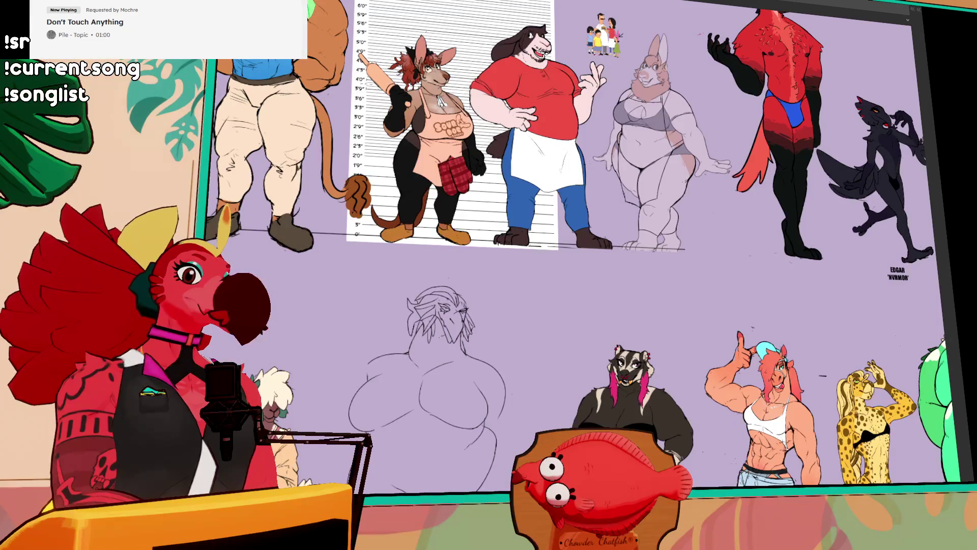
Bring back the layer panels and expand the Loma folder
{"action": "scroll", "coordinate": [573, 106], "scroll_direction": "up", "scroll_amount": 5}
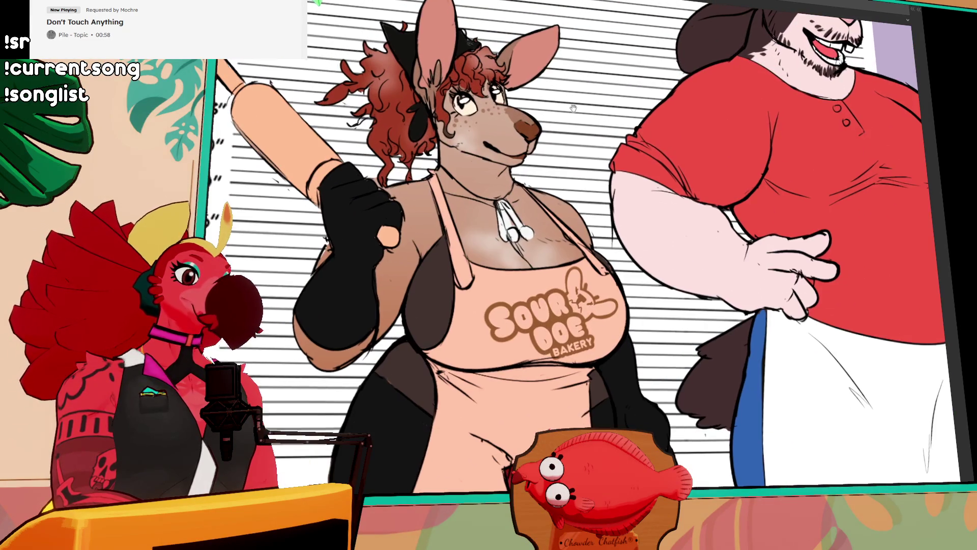
{"action": "scroll", "coordinate": [587, 327], "scroll_direction": "down", "scroll_amount": 3}
{"action": "scroll", "coordinate": [586, 327], "scroll_direction": "up", "scroll_amount": 3}
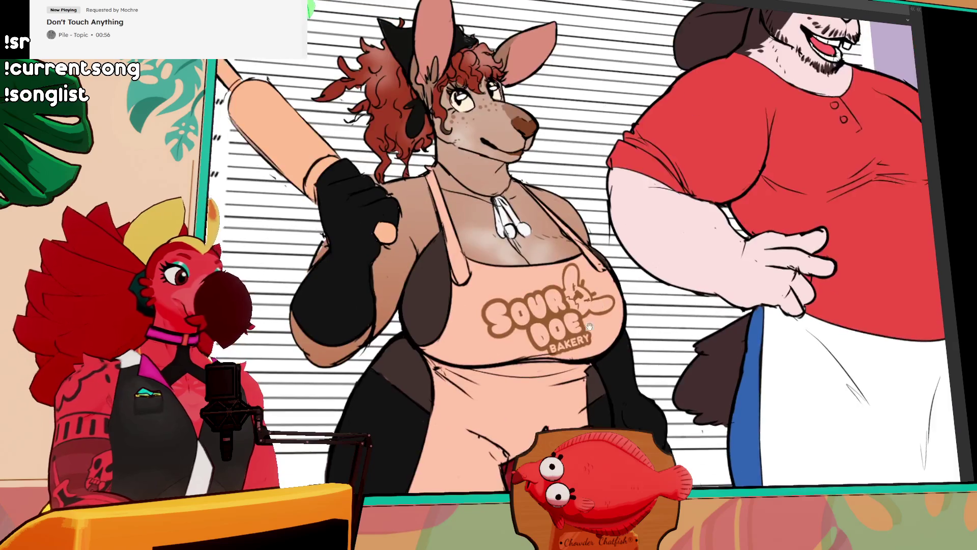
{"action": "key", "text": "Tab"}
{"action": "scroll", "coordinate": [881, 363], "scroll_direction": "up", "scroll_amount": 5}
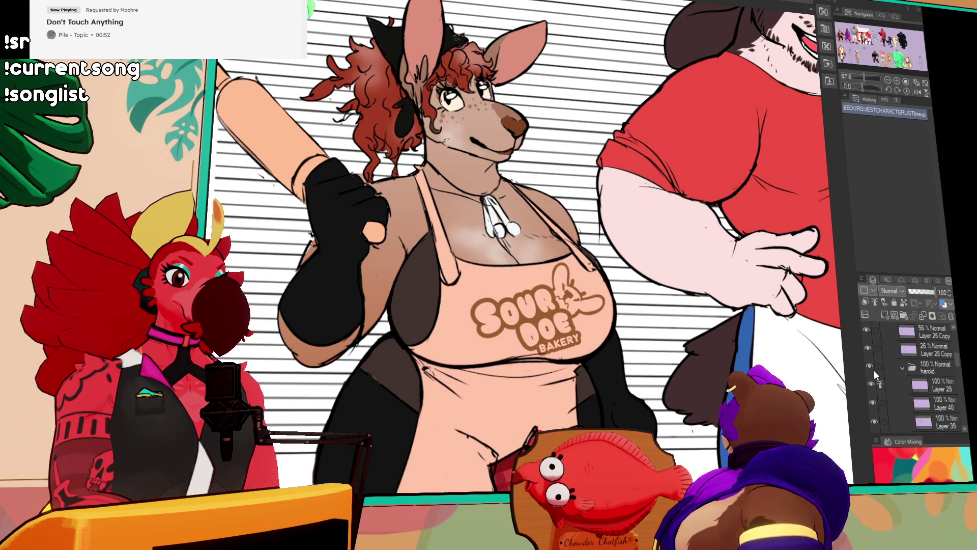
{"action": "scroll", "coordinate": [879, 371], "scroll_direction": "up", "scroll_amount": 5}
{"action": "left_click", "coordinate": [895, 389]}
Hide Layer 3 Copy and Layer 8 to remove the apron, then pan to the legs and feet
{"action": "scroll", "coordinate": [894, 390], "scroll_direction": "down", "scroll_amount": 2}
{"action": "left_click", "coordinate": [867, 346]}
{"action": "left_click", "coordinate": [869, 363]}
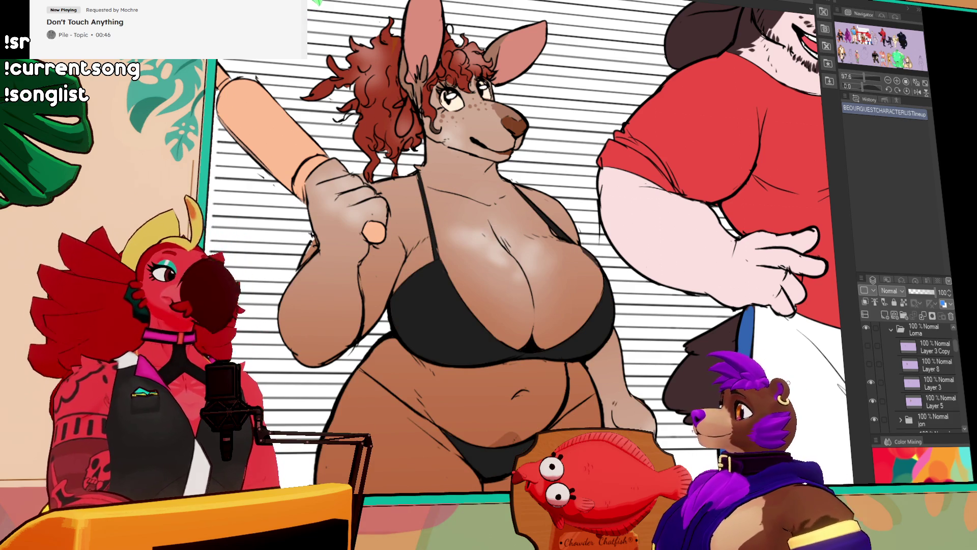
{"action": "left_click_drag", "start_coordinate": [770, 347], "coordinate": [784, 170]}
{"action": "mouse_move", "coordinate": [431, 372]}
{"action": "left_mouse_down"}
{"action": "mouse_move", "coordinate": [453, 375]}
{"action": "mouse_move", "coordinate": [460, 351]}
{"action": "left_mouse_up"}
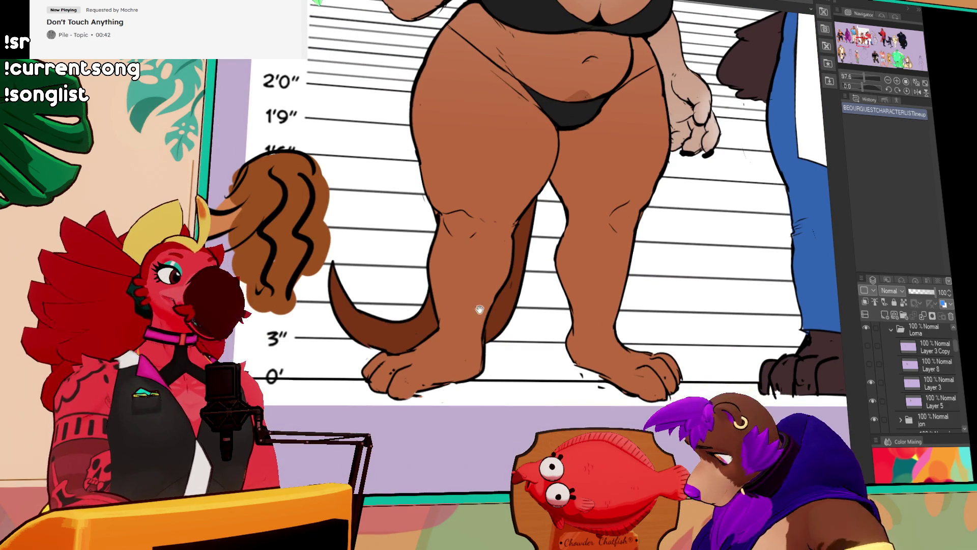
{"action": "scroll", "coordinate": [458, 388], "scroll_direction": "up", "scroll_amount": 5}
{"action": "left_click_drag", "start_coordinate": [475, 416], "coordinate": [475, 427]}
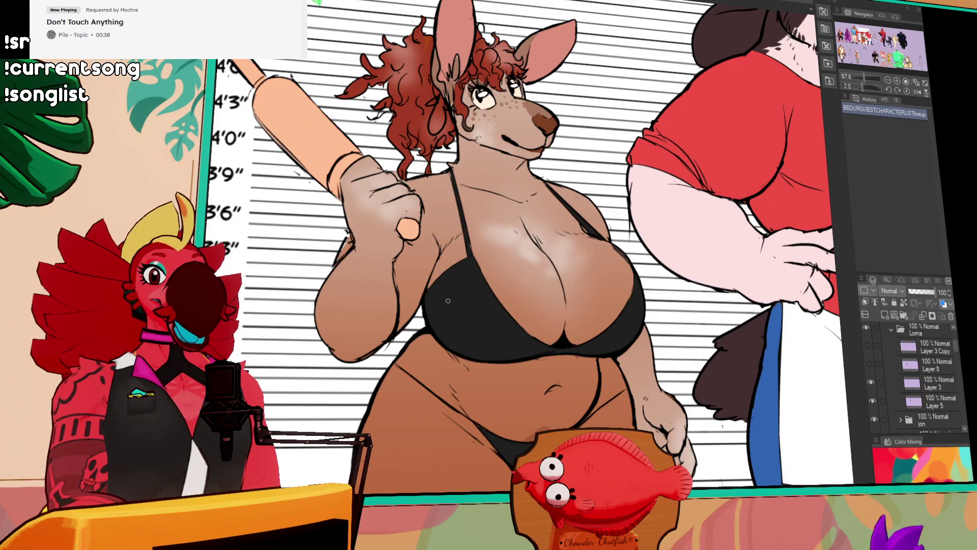
Show the apron and glove layers again
{"action": "scroll", "coordinate": [500, 367], "scroll_direction": "down", "scroll_amount": 5}
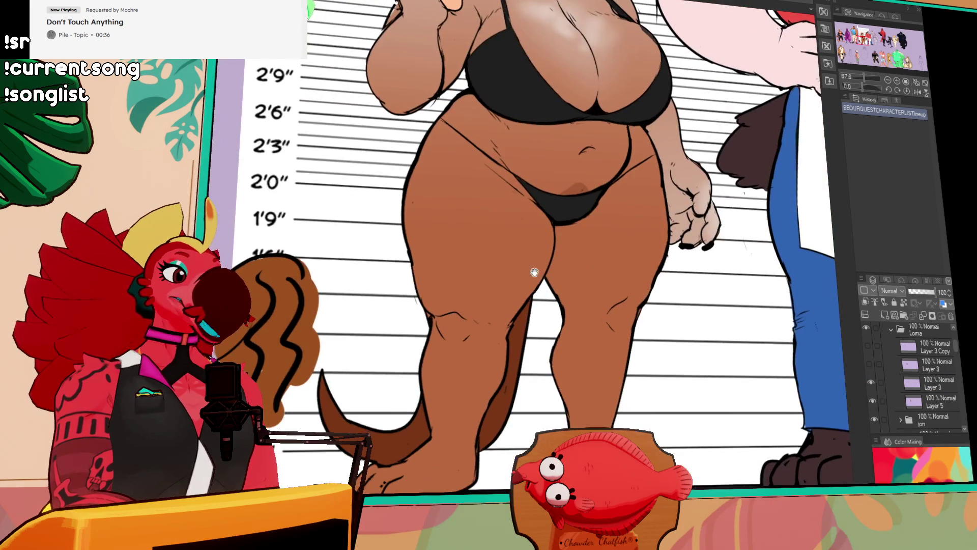
{"action": "scroll", "coordinate": [612, 337], "scroll_direction": "up", "scroll_amount": 6}
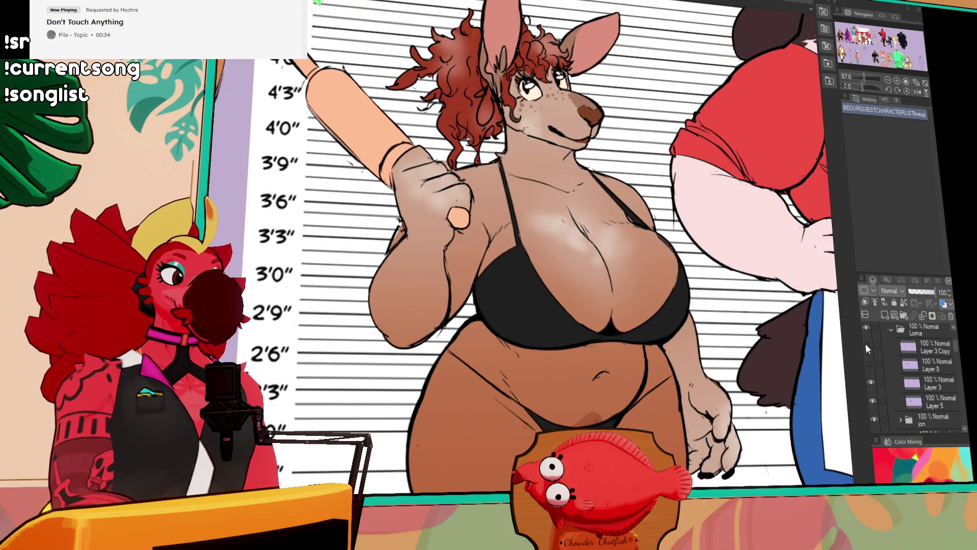
{"action": "left_click_drag", "start_coordinate": [866, 346], "coordinate": [868, 368]}
{"action": "scroll", "coordinate": [529, 249], "scroll_direction": "right", "scroll_amount": 2}
{"action": "scroll", "coordinate": [576, 311], "scroll_direction": "down", "scroll_amount": 3}
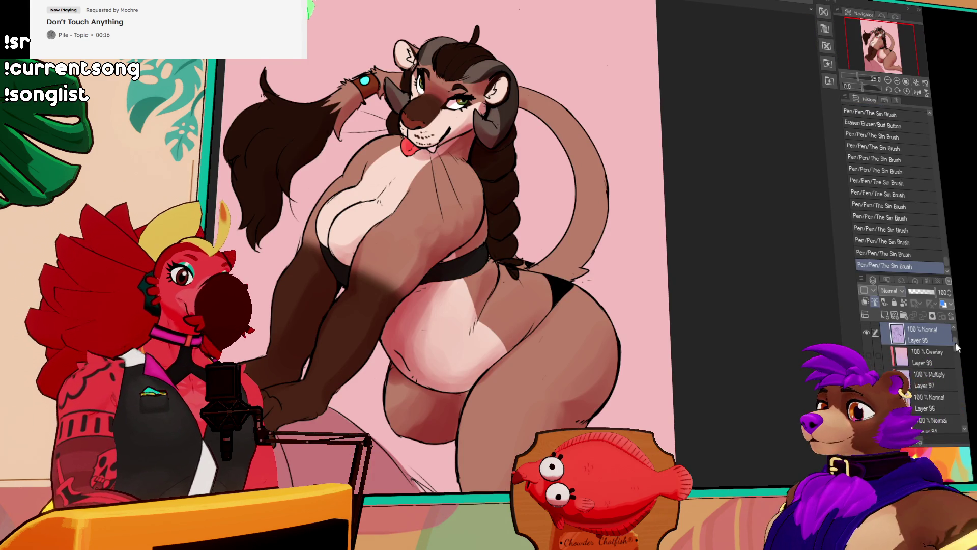
Hide the scone folder and show the rough sketch on Layer 86
{"action": "left_click", "coordinate": [868, 354]}
{"action": "left_click", "coordinate": [867, 333]}
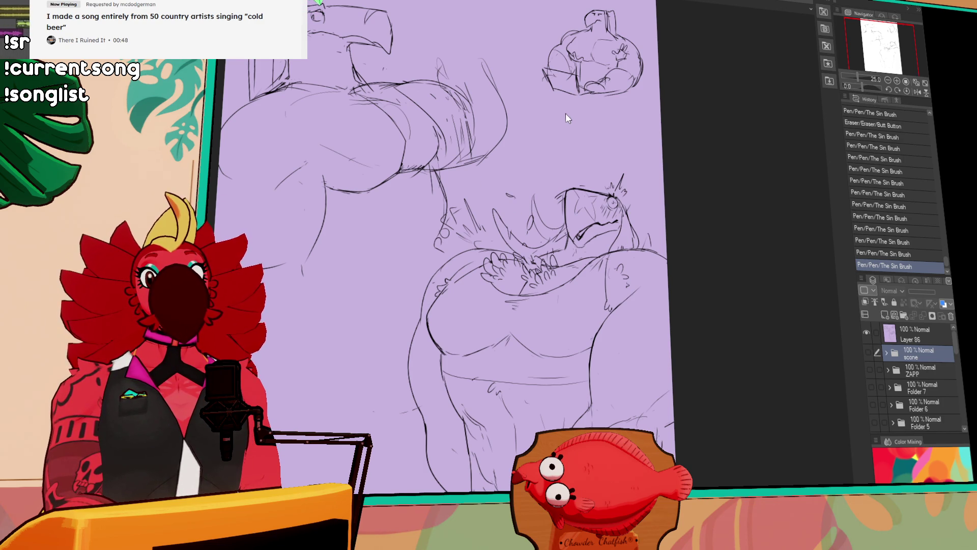
Zoom in and pan to centre the bulky bird-headed sketch in view
{"action": "scroll", "coordinate": [560, 22], "scroll_direction": "up", "scroll_amount": 3}
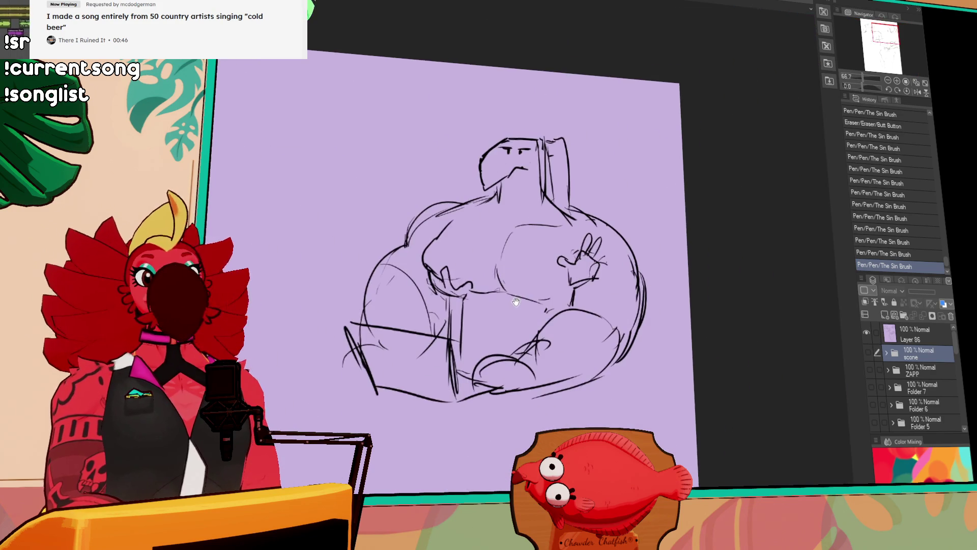
{"action": "left_click_drag", "start_coordinate": [504, 287], "coordinate": [514, 250]}
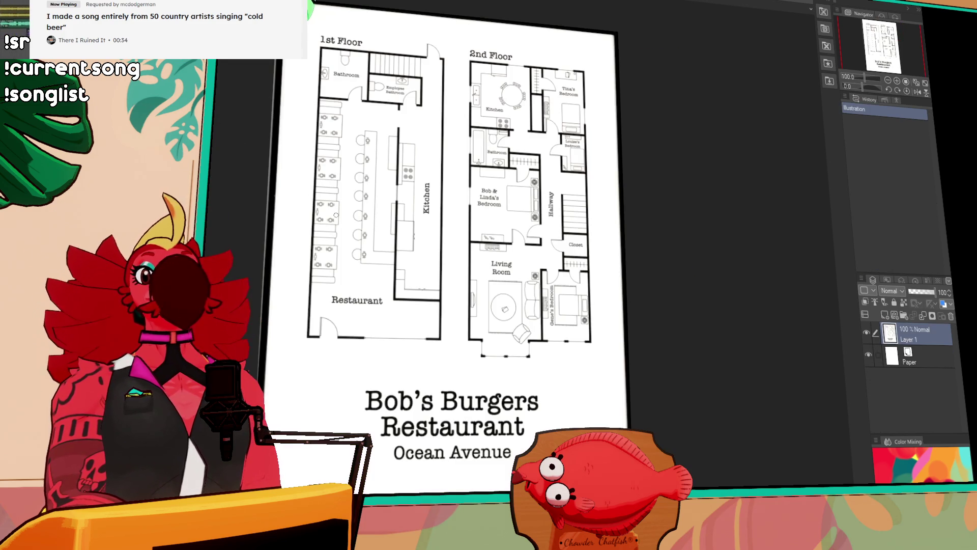
Mirror the floor plan horizontally and pan over the kitchen, restaurant and bathroom
{"action": "left_click_drag", "start_coordinate": [336, 214], "coordinate": [349, 213]}
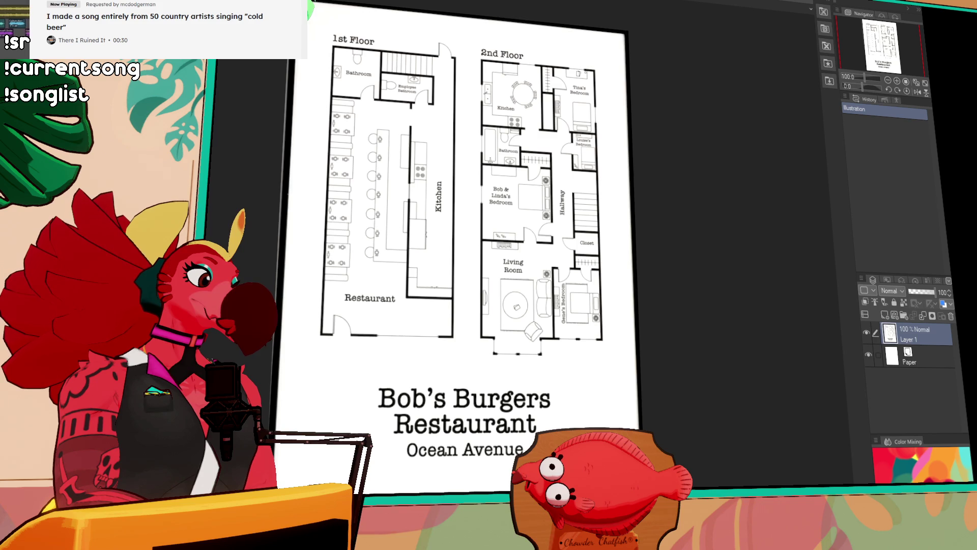
{"action": "key", "text": "ctrl+h"}
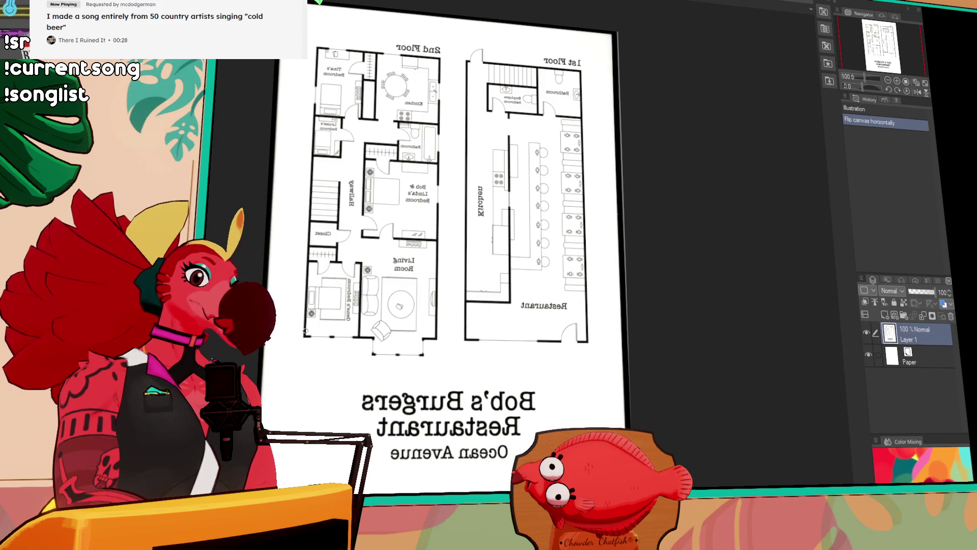
{"action": "scroll", "coordinate": [495, 272], "scroll_direction": "up", "scroll_amount": 3}
{"action": "scroll", "coordinate": [495, 272], "scroll_direction": "up", "scroll_amount": 4}
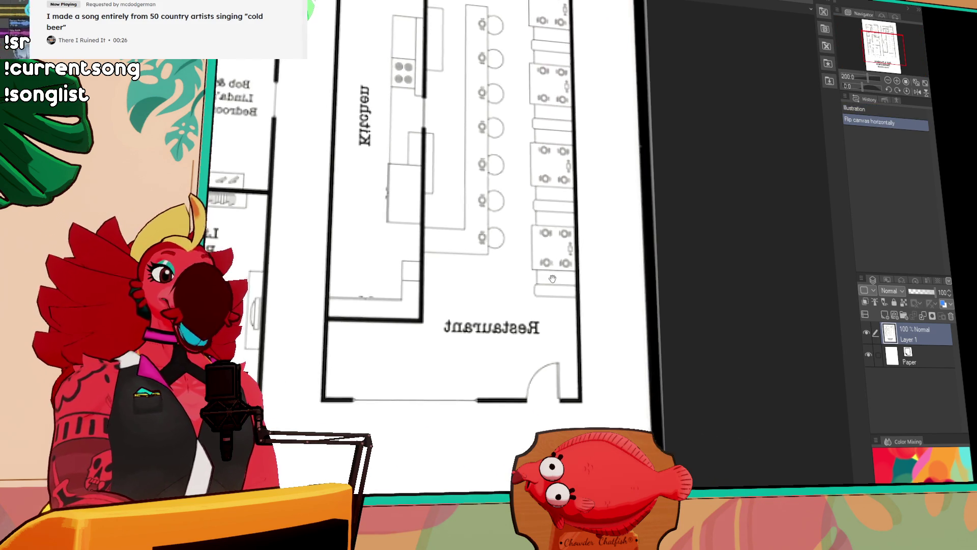
{"action": "mouse_move", "coordinate": [567, 215]}
{"action": "left_mouse_down"}
{"action": "mouse_move", "coordinate": [559, 346]}
{"action": "mouse_move", "coordinate": [546, 357]}
{"action": "left_mouse_up"}
{"action": "left_click_drag", "start_coordinate": [492, 233], "coordinate": [478, 277]}
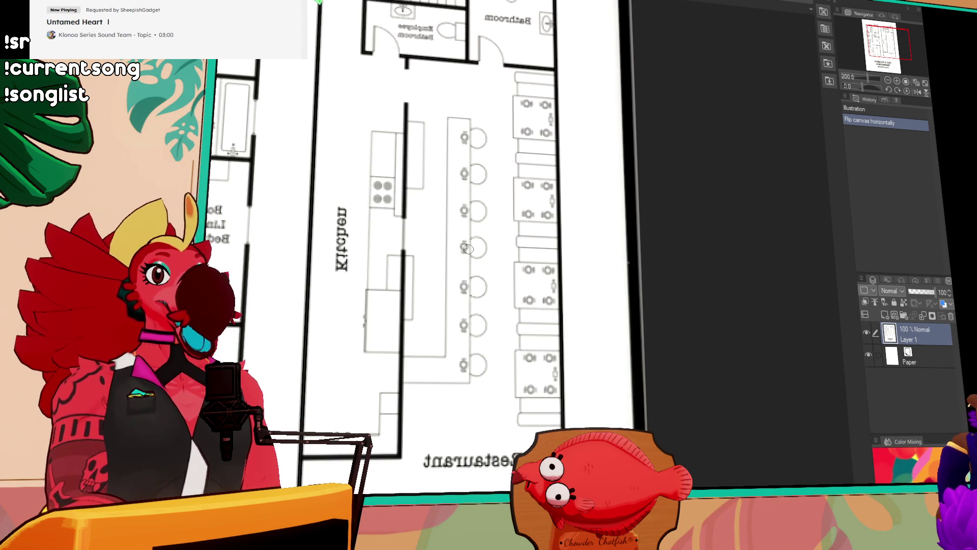
Zoom around the restaurant area, then switch to the character height lineup document
{"action": "scroll", "coordinate": [454, 308], "scroll_direction": "down", "scroll_amount": 3}
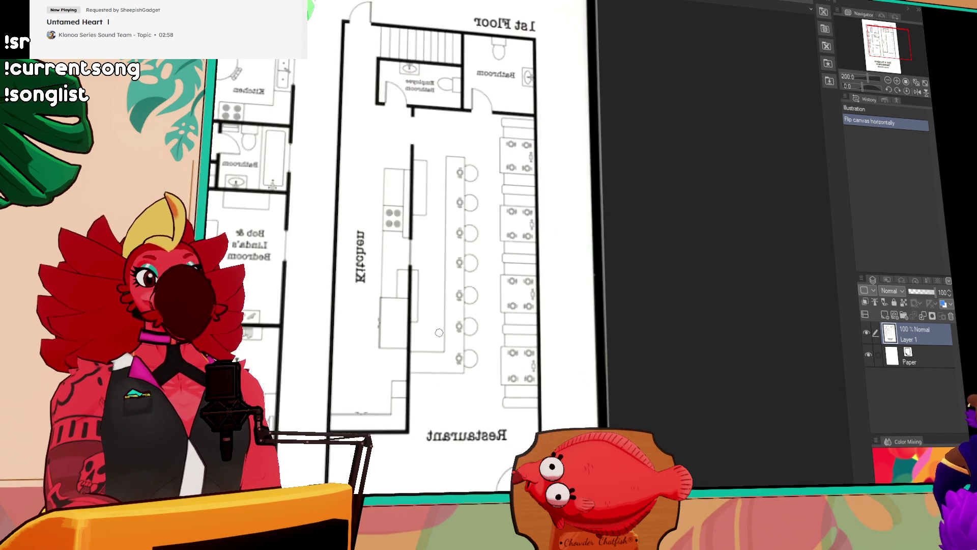
{"action": "scroll", "coordinate": [406, 372], "scroll_direction": "up", "scroll_amount": 1}
{"action": "scroll", "coordinate": [406, 373], "scroll_direction": "down", "scroll_amount": 1}
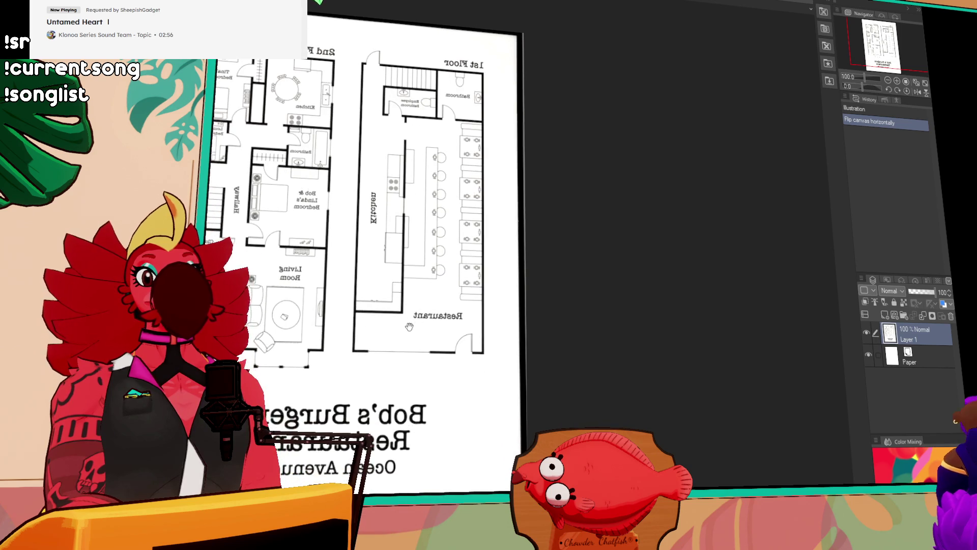
{"action": "scroll", "coordinate": [422, 387], "scroll_direction": "up", "scroll_amount": 1}
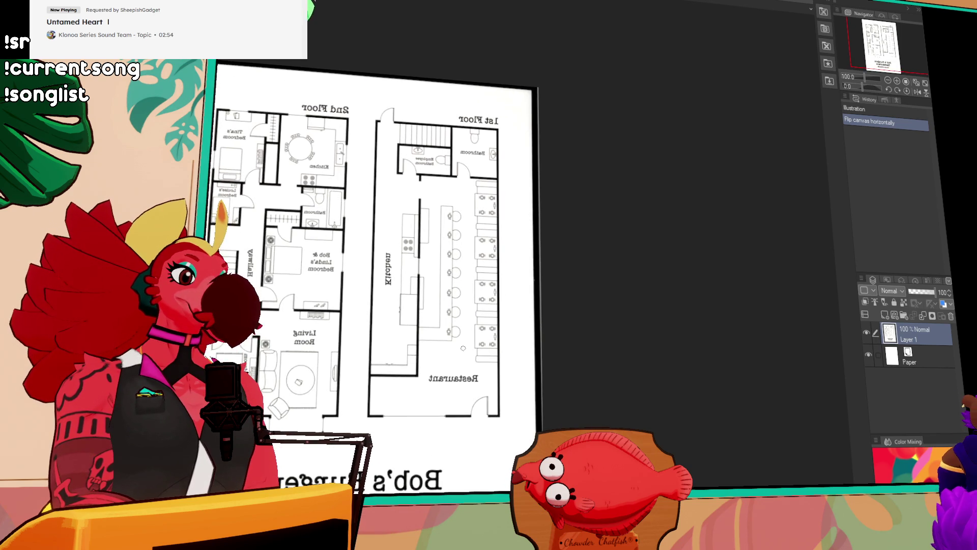
{"action": "scroll", "coordinate": [463, 348], "scroll_direction": "up", "scroll_amount": 3}
{"action": "mouse_move", "coordinate": [355, 334]}
{"action": "left_mouse_down"}
{"action": "mouse_move", "coordinate": [405, 399]}
{"action": "mouse_move", "coordinate": [446, 403]}
{"action": "left_mouse_up"}
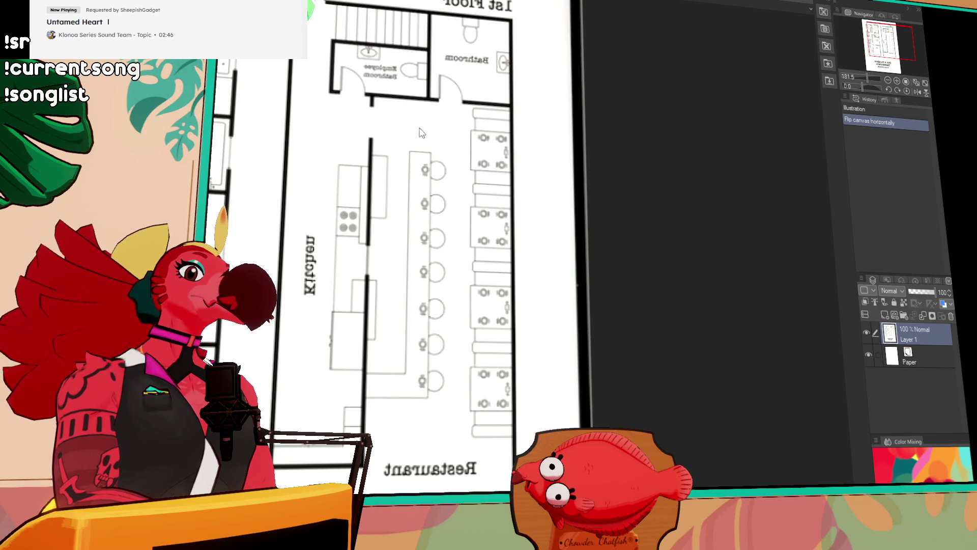
{"action": "key", "text": "ctrl+Tab"}
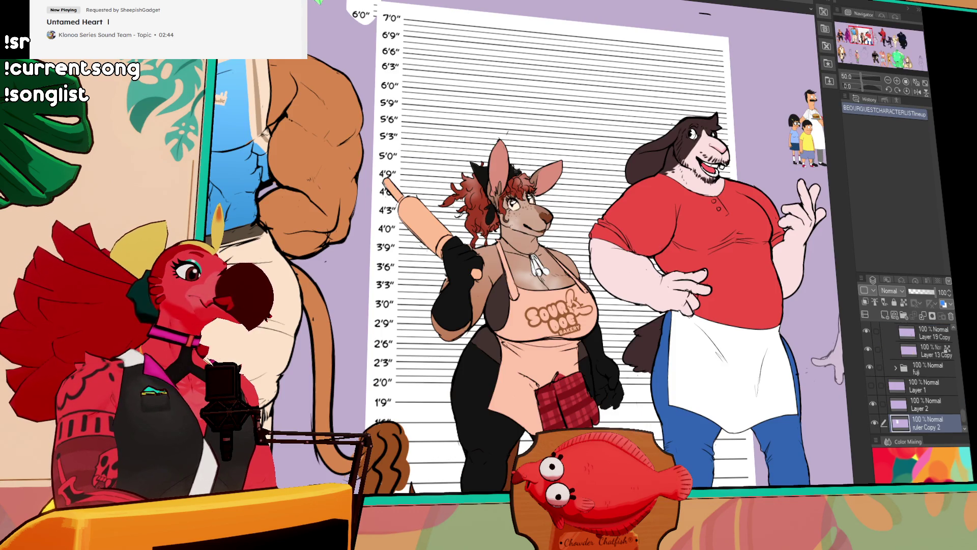
Switch back to the lavender sketch document with Ctrl+Tab
{"action": "key", "text": "ctrl+Tab"}
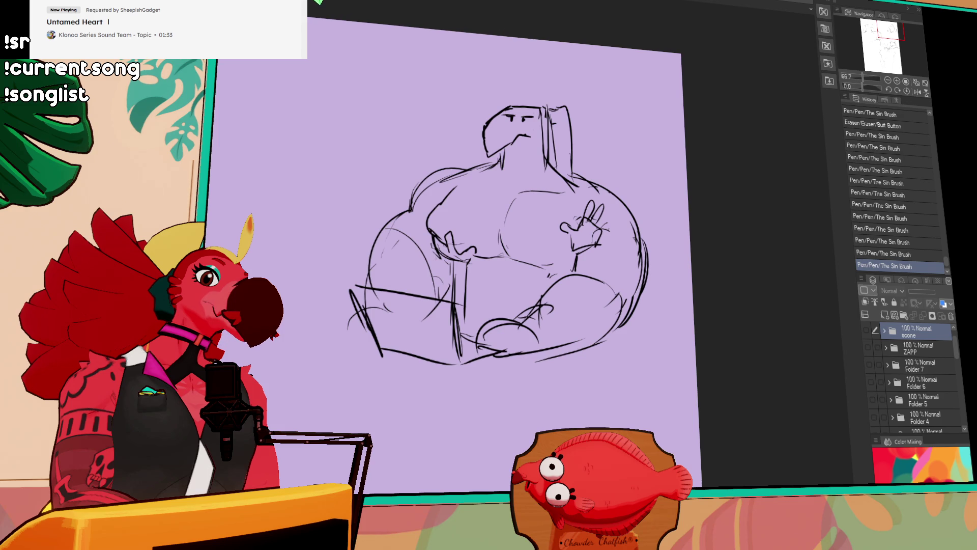
Pan the sketch page into position and add a new empty layer for inking
{"action": "scroll", "coordinate": [791, 141], "scroll_direction": "down", "scroll_amount": 2}
{"action": "mouse_move", "coordinate": [589, 303]}
{"action": "left_mouse_down"}
{"action": "mouse_move", "coordinate": [683, 150]}
{"action": "mouse_move", "coordinate": [688, 160]}
{"action": "left_mouse_up"}
{"action": "left_click_drag", "start_coordinate": [770, 116], "coordinate": [789, 111]}
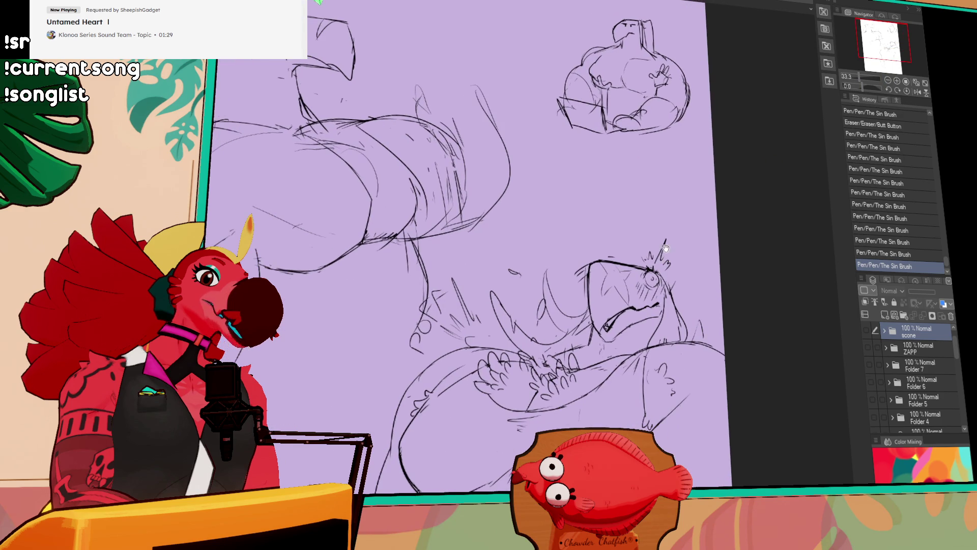
{"action": "left_click_drag", "start_coordinate": [606, 214], "coordinate": [694, 220]}
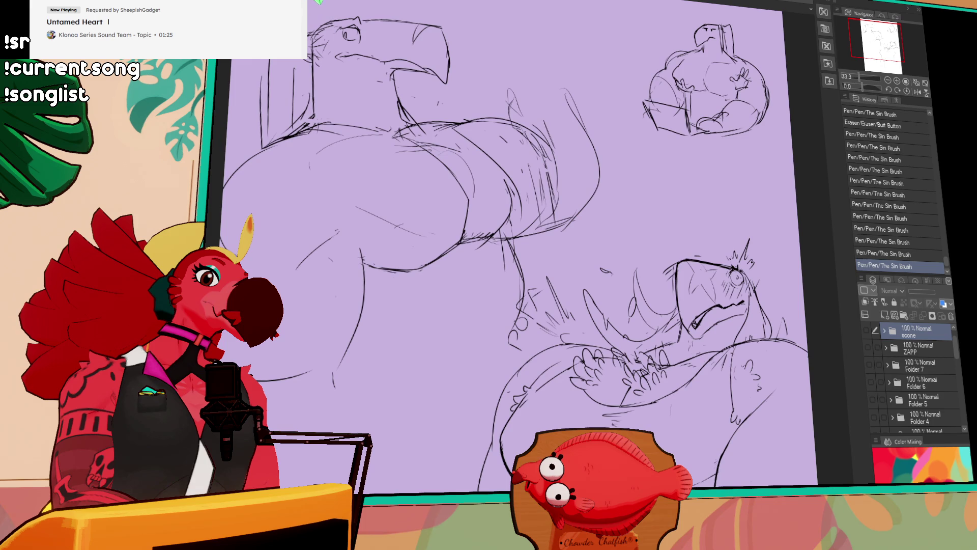
{"action": "left_click_drag", "start_coordinate": [227, 175], "coordinate": [164, 261]}
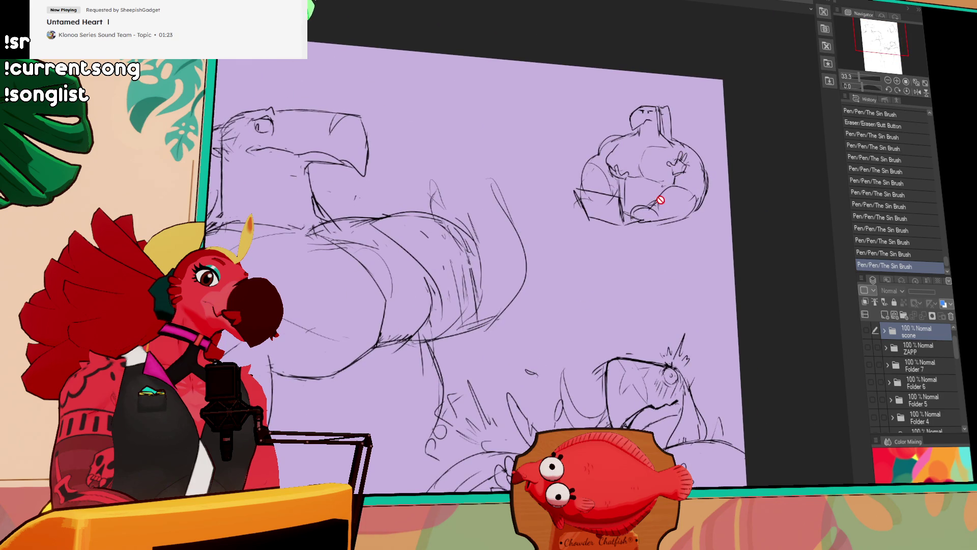
{"action": "left_click", "coordinate": [886, 314]}
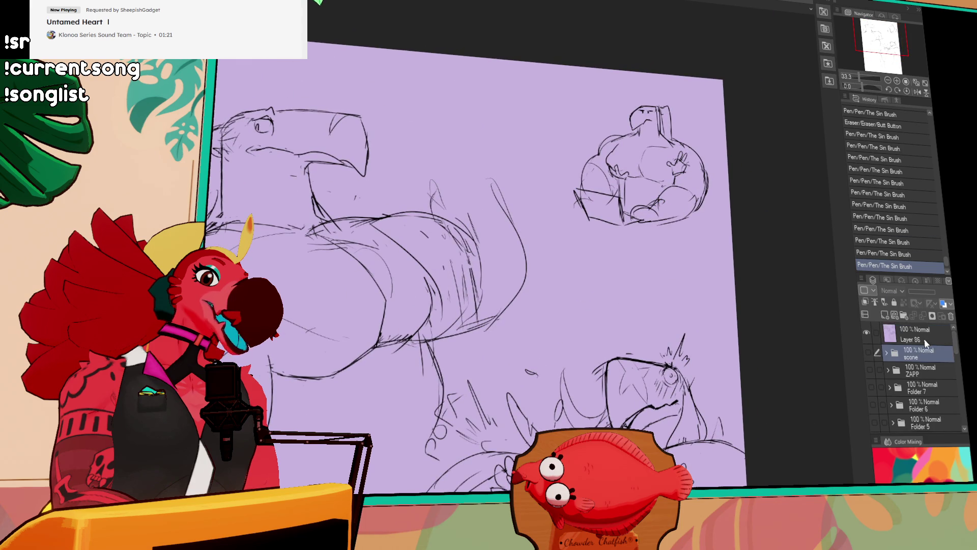
Clean up stray marks near the small figure's hand, undoing a stray stroke
{"action": "left_click", "coordinate": [649, 183]}
{"action": "left_click", "coordinate": [650, 184]}
{"action": "left_click", "coordinate": [651, 185]}
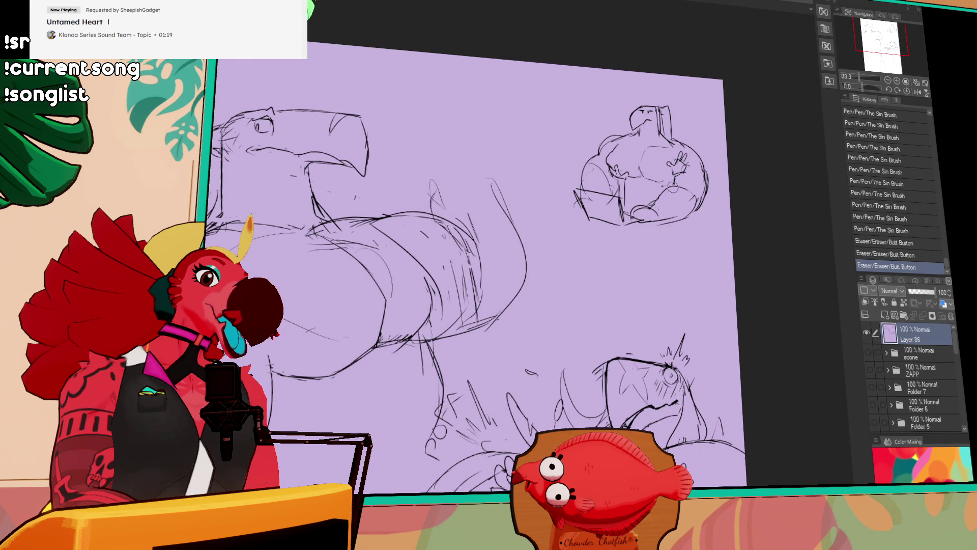
{"action": "left_click", "coordinate": [650, 187]}
{"action": "left_click", "coordinate": [650, 187]}
{"action": "left_click", "coordinate": [650, 187]}
{"action": "left_click_drag", "start_coordinate": [672, 190], "coordinate": [686, 186]}
{"action": "key", "text": "ctrl+z"}
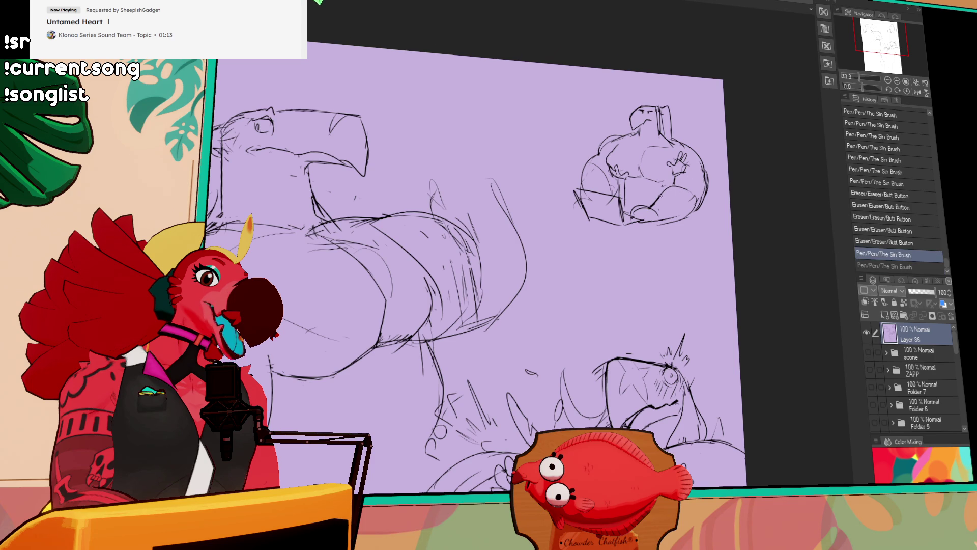
Redraw the small figure's shoulder outline and add a stroke beside its head
{"action": "left_click_drag", "start_coordinate": [651, 197], "coordinate": [647, 222]}
{"action": "left_click_drag", "start_coordinate": [600, 186], "coordinate": [604, 170]}
{"action": "mouse_move", "coordinate": [608, 168]}
{"action": "left_mouse_down"}
{"action": "mouse_move", "coordinate": [626, 160]}
{"action": "mouse_move", "coordinate": [613, 160]}
{"action": "mouse_move", "coordinate": [635, 168]}
{"action": "left_mouse_up"}
{"action": "left_click_drag", "start_coordinate": [674, 129], "coordinate": [676, 145]}
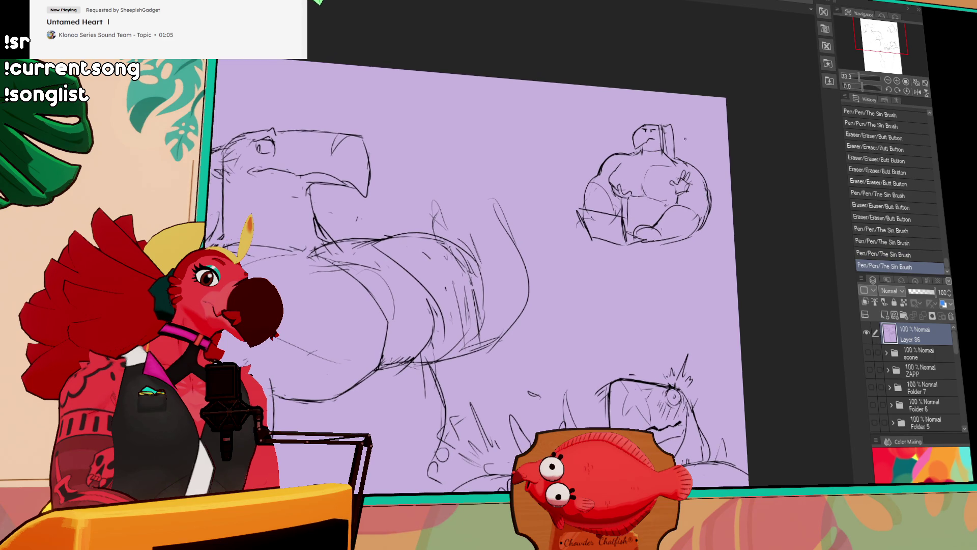
Centre the big figure and ink a bold belly line, erasing and undoing rough strokes
{"action": "mouse_move", "coordinate": [587, 290]}
{"action": "left_mouse_down"}
{"action": "mouse_move", "coordinate": [587, 271]}
{"action": "mouse_move", "coordinate": [689, 200]}
{"action": "left_mouse_up"}
{"action": "mouse_move", "coordinate": [500, 162]}
{"action": "left_mouse_down"}
{"action": "mouse_move", "coordinate": [648, 163]}
{"action": "mouse_move", "coordinate": [645, 206]}
{"action": "left_mouse_up"}
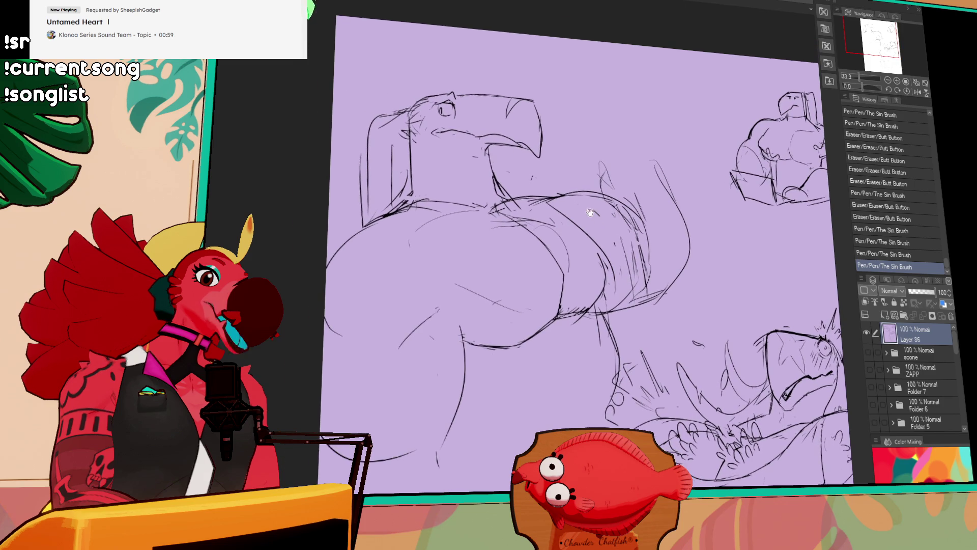
{"action": "left_click_drag", "start_coordinate": [508, 196], "coordinate": [616, 199]}
{"action": "left_click_drag", "start_coordinate": [556, 198], "coordinate": [598, 188]}
{"action": "key", "text": "ctrl+z"}
{"action": "left_click_drag", "start_coordinate": [688, 182], "coordinate": [651, 189]}
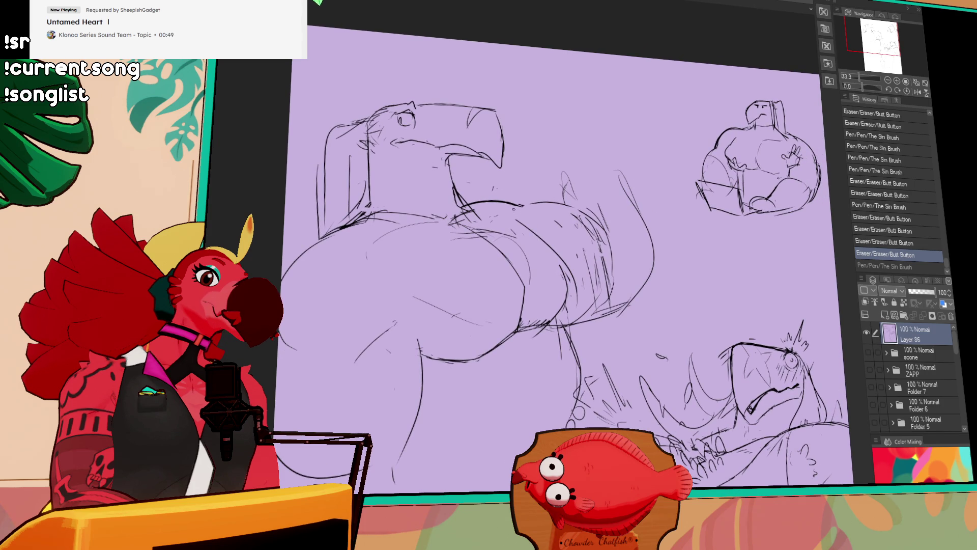
{"action": "left_click_drag", "start_coordinate": [517, 206], "coordinate": [613, 209]}
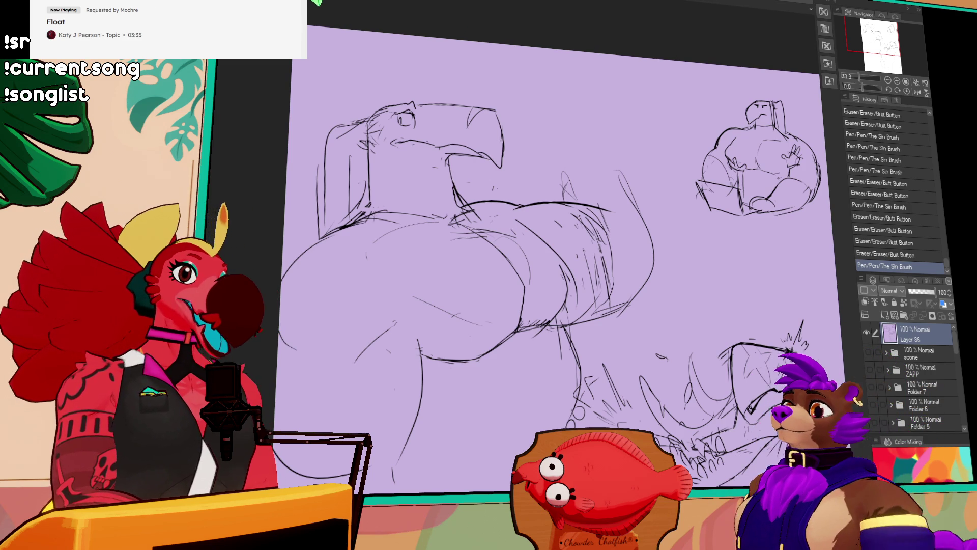
Shift the view up slightly to continue along the belly outline
{"action": "left_click_drag", "start_coordinate": [666, 229], "coordinate": [668, 212]}
Redraw the lower belly line boldly, erasing and undoing rough strokes
{"action": "left_click_drag", "start_coordinate": [631, 288], "coordinate": [585, 300]}
{"action": "left_click_drag", "start_coordinate": [585, 300], "coordinate": [634, 290]}
{"action": "left_click_drag", "start_coordinate": [552, 308], "coordinate": [648, 287]}
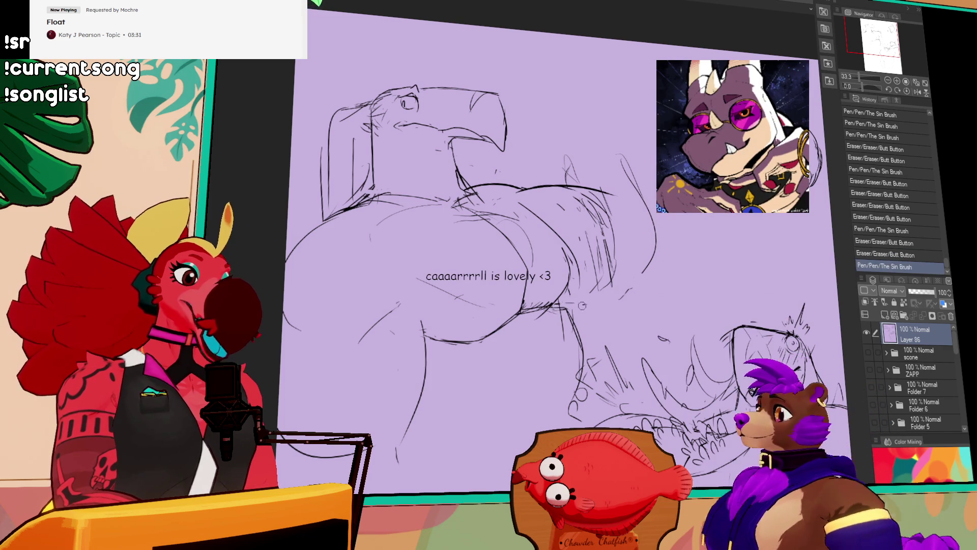
{"action": "mouse_move", "coordinate": [591, 298]}
{"action": "left_mouse_down"}
{"action": "mouse_move", "coordinate": [641, 290]}
{"action": "mouse_move", "coordinate": [612, 294]}
{"action": "mouse_move", "coordinate": [590, 280]}
{"action": "mouse_move", "coordinate": [589, 252]}
{"action": "mouse_move", "coordinate": [539, 216]}
{"action": "mouse_move", "coordinate": [571, 258]}
{"action": "left_mouse_up"}
{"action": "mouse_move", "coordinate": [522, 201]}
{"action": "left_mouse_down"}
{"action": "mouse_move", "coordinate": [572, 257]}
{"action": "mouse_move", "coordinate": [557, 305]}
{"action": "mouse_move", "coordinate": [562, 294]}
{"action": "left_mouse_up"}
{"action": "key", "text": "ctrl+z"}
{"action": "mouse_move", "coordinate": [575, 261]}
{"action": "left_mouse_down"}
{"action": "mouse_move", "coordinate": [550, 310]}
{"action": "mouse_move", "coordinate": [560, 307]}
{"action": "left_mouse_up"}
{"action": "mouse_move", "coordinate": [534, 307]}
{"action": "left_mouse_down"}
{"action": "mouse_move", "coordinate": [555, 311]}
{"action": "mouse_move", "coordinate": [527, 316]}
{"action": "left_mouse_up"}
{"action": "key", "text": "ctrl+z"}
Lasso the belly curve, move it into place, deselect, and redraw the curve cleanly
{"action": "left_click_drag", "start_coordinate": [577, 269], "coordinate": [577, 296]}
{"action": "mouse_move", "coordinate": [687, 267]}
{"action": "left_mouse_down"}
{"action": "mouse_move", "coordinate": [689, 243]}
{"action": "mouse_move", "coordinate": [666, 255]}
{"action": "left_mouse_up"}
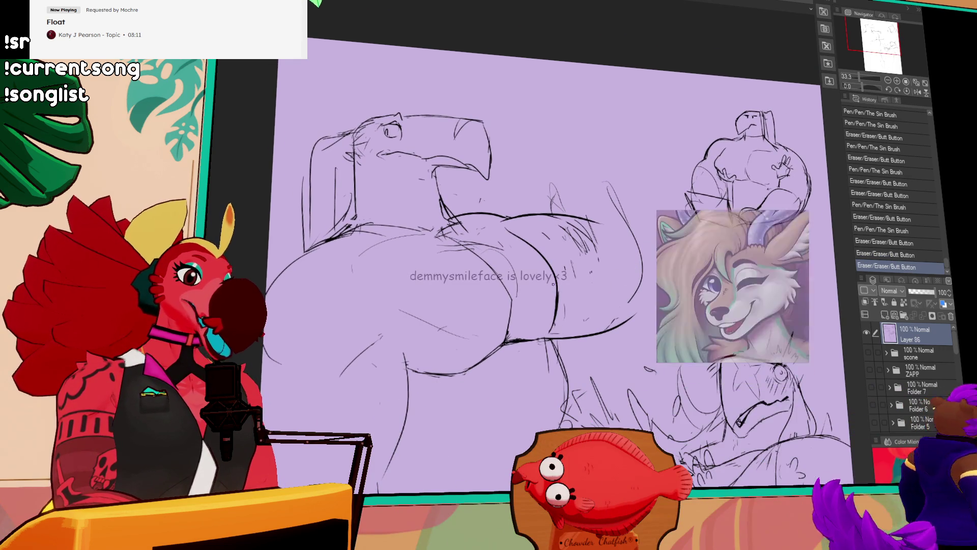
{"action": "mouse_move", "coordinate": [504, 229]}
{"action": "left_mouse_down"}
{"action": "mouse_move", "coordinate": [567, 304]}
{"action": "mouse_move", "coordinate": [549, 327]}
{"action": "mouse_move", "coordinate": [559, 288]}
{"action": "left_mouse_up"}
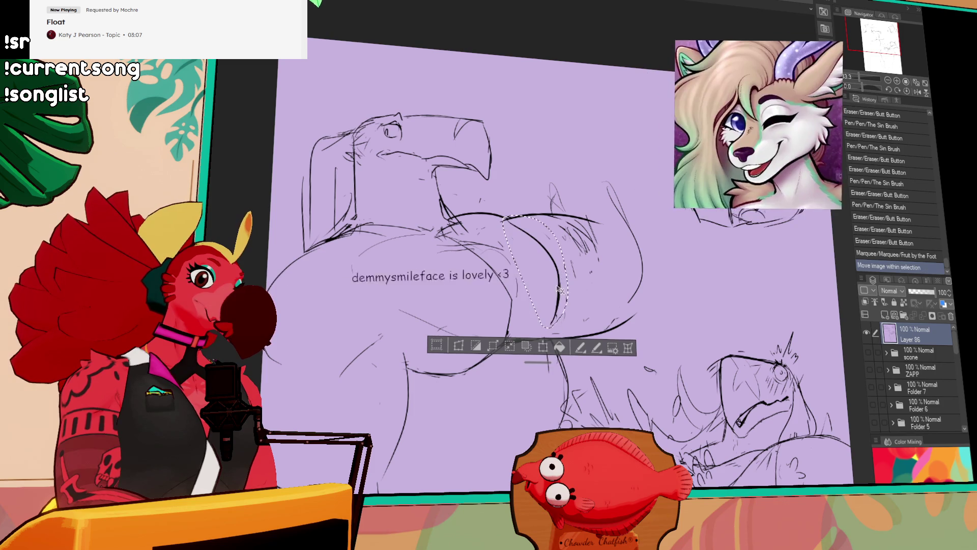
{"action": "key", "text": "ctrl+d"}
{"action": "left_click_drag", "start_coordinate": [465, 224], "coordinate": [531, 230]}
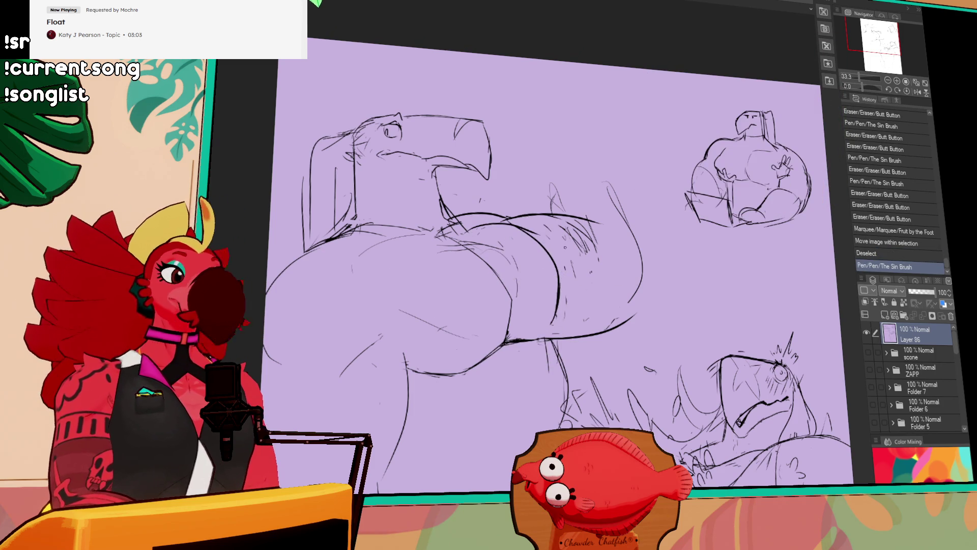
{"action": "left_click_drag", "start_coordinate": [551, 254], "coordinate": [557, 318]}
{"action": "left_click_drag", "start_coordinate": [556, 306], "coordinate": [553, 325]}
{"action": "left_click_drag", "start_coordinate": [550, 282], "coordinate": [549, 331]}
{"action": "mouse_move", "coordinate": [550, 265]}
{"action": "left_mouse_down"}
{"action": "mouse_move", "coordinate": [545, 318]}
{"action": "mouse_move", "coordinate": [559, 290]}
{"action": "mouse_move", "coordinate": [555, 334]}
{"action": "mouse_move", "coordinate": [499, 321]}
{"action": "mouse_move", "coordinate": [516, 319]}
{"action": "left_mouse_up"}
Erase the hip hatching and redraw the hip stroke over several undone attempts
{"action": "scroll", "coordinate": [619, 270], "scroll_direction": "down", "scroll_amount": 2}
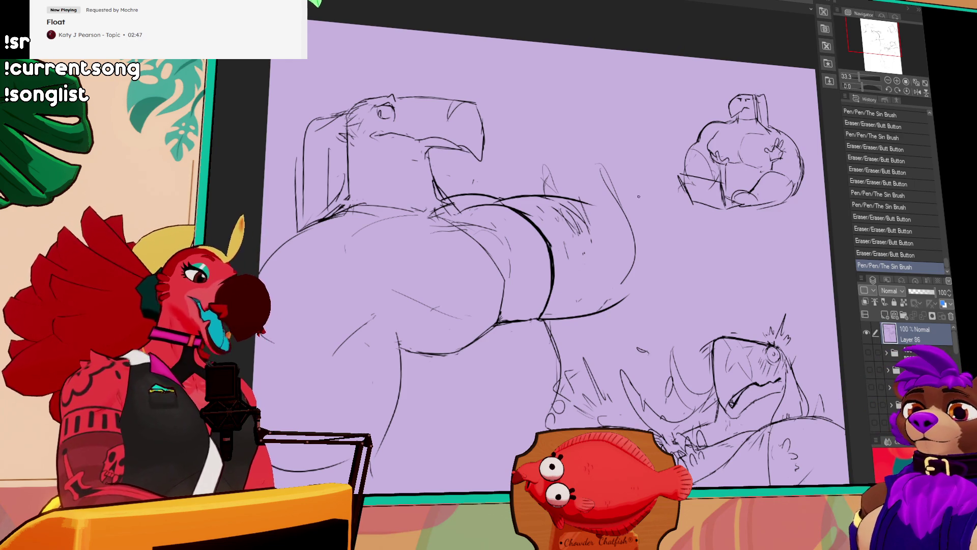
{"action": "scroll", "coordinate": [551, 245], "scroll_direction": "up", "scroll_amount": 2}
{"action": "mouse_move", "coordinate": [552, 244]}
{"action": "left_mouse_down"}
{"action": "mouse_move", "coordinate": [585, 259]}
{"action": "mouse_move", "coordinate": [570, 244]}
{"action": "mouse_move", "coordinate": [603, 239]}
{"action": "left_mouse_up"}
{"action": "mouse_move", "coordinate": [592, 290]}
{"action": "left_mouse_down"}
{"action": "mouse_move", "coordinate": [596, 253]}
{"action": "mouse_move", "coordinate": [543, 232]}
{"action": "left_mouse_up"}
{"action": "mouse_move", "coordinate": [560, 233]}
{"action": "left_mouse_down"}
{"action": "mouse_move", "coordinate": [514, 236]}
{"action": "mouse_move", "coordinate": [596, 249]}
{"action": "left_mouse_up"}
{"action": "key", "text": "ctrl+z"}
{"action": "key", "text": "ctrl+z"}
{"action": "key", "text": "ctrl+z"}
{"action": "left_click_drag", "start_coordinate": [507, 236], "coordinate": [610, 254]}
{"action": "key", "text": "ctrl+z"}
{"action": "key", "text": "ctrl+z"}
{"action": "key", "text": "ctrl+z"}
{"action": "mouse_move", "coordinate": [503, 235]}
{"action": "left_mouse_down"}
{"action": "mouse_move", "coordinate": [579, 243]}
{"action": "mouse_move", "coordinate": [613, 264]}
{"action": "mouse_move", "coordinate": [593, 244]}
{"action": "left_mouse_up"}
{"action": "key", "text": "ctrl+z"}
{"action": "key", "text": "ctrl+z"}
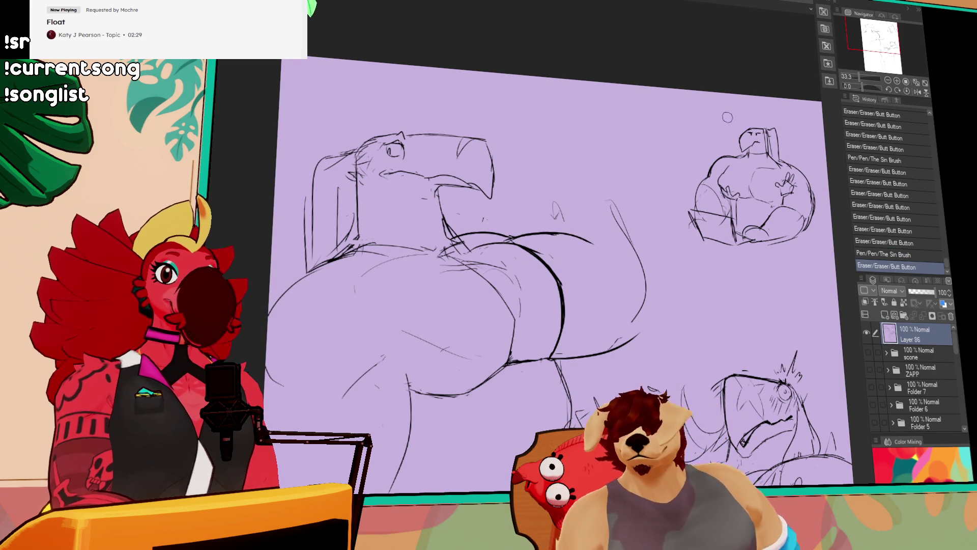
Erase small marks and tidy the tail of the hip stroke
{"action": "mouse_move", "coordinate": [664, 237]}
{"action": "left_mouse_down"}
{"action": "mouse_move", "coordinate": [669, 223]}
{"action": "mouse_move", "coordinate": [676, 227]}
{"action": "left_mouse_up"}
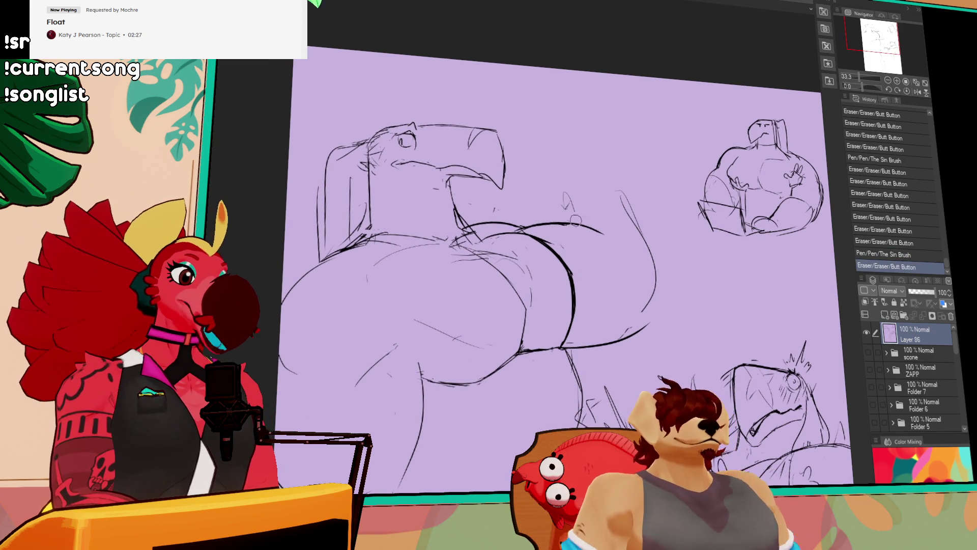
{"action": "key", "text": "ctrl+z"}
{"action": "mouse_move", "coordinate": [581, 212]}
{"action": "left_mouse_down"}
{"action": "mouse_move", "coordinate": [567, 201]}
{"action": "mouse_move", "coordinate": [584, 192]}
{"action": "left_mouse_up"}
{"action": "mouse_move", "coordinate": [593, 228]}
{"action": "left_mouse_down"}
{"action": "mouse_move", "coordinate": [580, 224]}
{"action": "mouse_move", "coordinate": [608, 249]}
{"action": "left_mouse_up"}
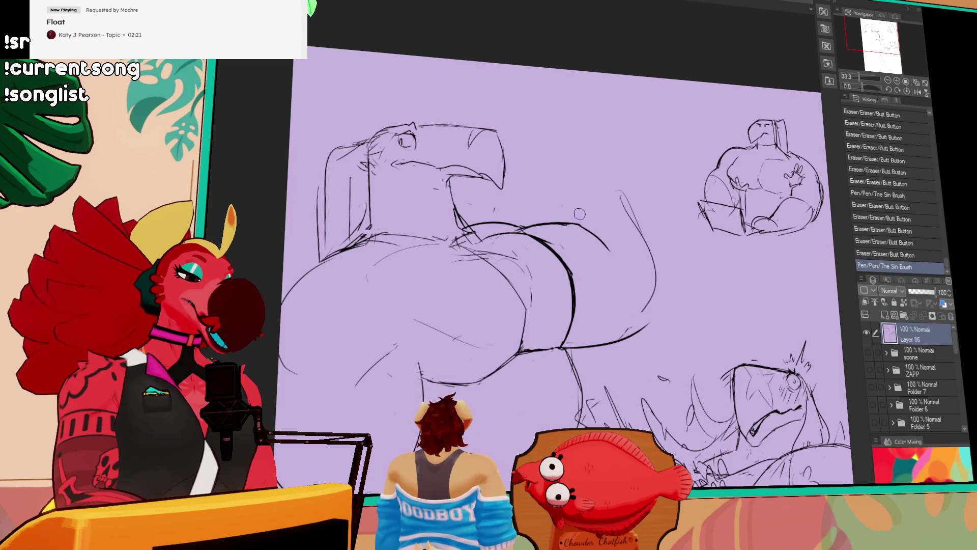
{"action": "mouse_move", "coordinate": [609, 249]}
{"action": "left_mouse_down"}
{"action": "mouse_move", "coordinate": [590, 231]}
{"action": "mouse_move", "coordinate": [613, 250]}
{"action": "left_mouse_up"}
{"action": "key", "text": "ctrl+z"}
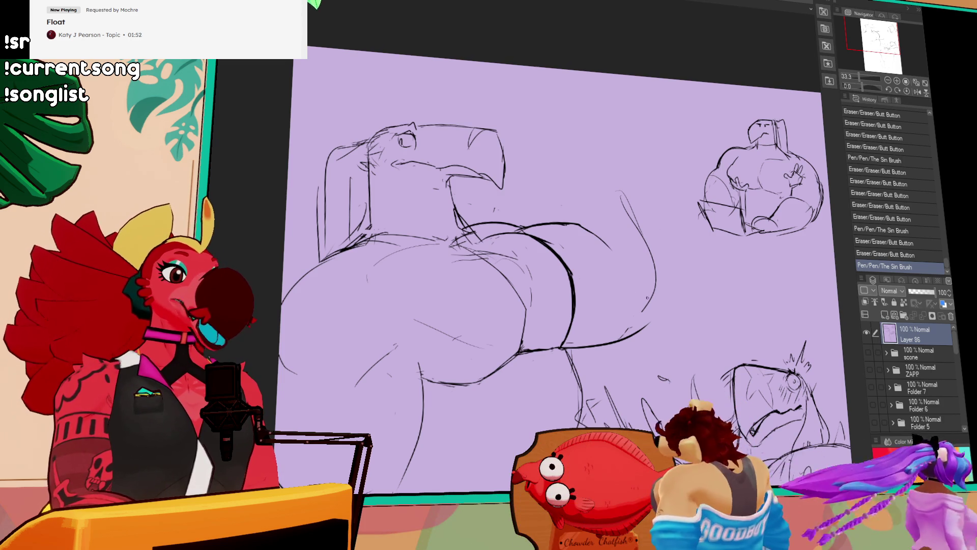
Redraw the lower body curve and back arc, adding an upright curve at the back's right end
{"action": "mouse_move", "coordinate": [653, 280]}
{"action": "left_mouse_down"}
{"action": "mouse_move", "coordinate": [641, 311]}
{"action": "mouse_move", "coordinate": [649, 320]}
{"action": "mouse_move", "coordinate": [563, 352]}
{"action": "left_mouse_up"}
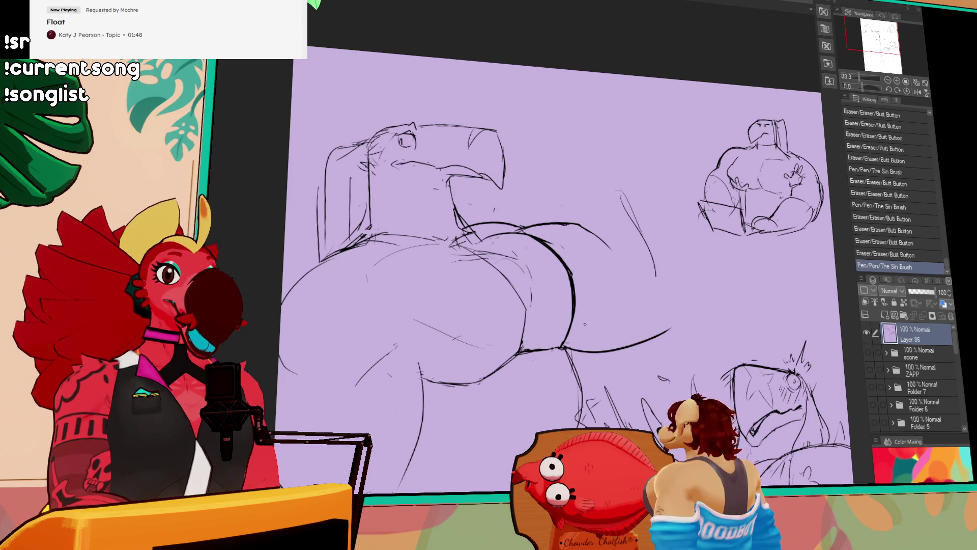
{"action": "key", "text": "ctrl+z"}
{"action": "left_click_drag", "start_coordinate": [666, 334], "coordinate": [556, 349]}
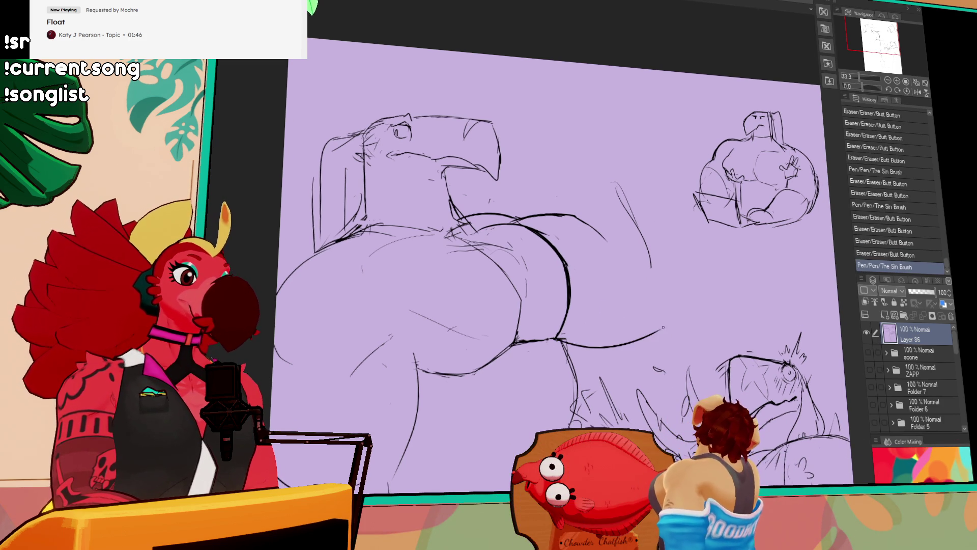
{"action": "key", "text": "ctrl+z"}
{"action": "mouse_move", "coordinate": [519, 220]}
{"action": "left_mouse_down"}
{"action": "mouse_move", "coordinate": [574, 209]}
{"action": "mouse_move", "coordinate": [566, 203]}
{"action": "mouse_move", "coordinate": [623, 210]}
{"action": "mouse_move", "coordinate": [593, 232]}
{"action": "left_mouse_up"}
{"action": "key", "text": "ctrl+z"}
{"action": "left_click_drag", "start_coordinate": [614, 267], "coordinate": [605, 232]}
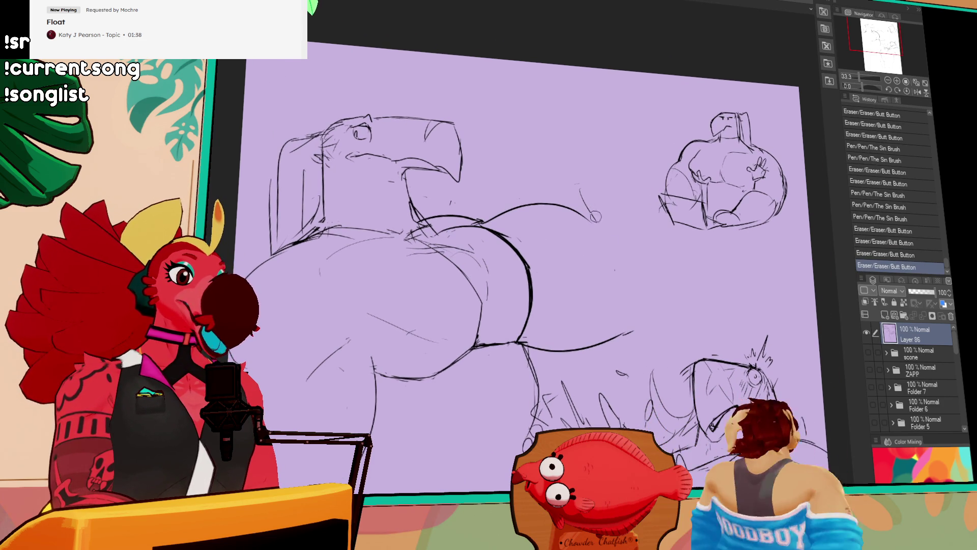
{"action": "mouse_move", "coordinate": [580, 176]}
{"action": "left_mouse_down"}
{"action": "mouse_move", "coordinate": [581, 214]}
{"action": "mouse_move", "coordinate": [580, 204]}
{"action": "left_mouse_up"}
{"action": "left_click_drag", "start_coordinate": [579, 201], "coordinate": [590, 222]}
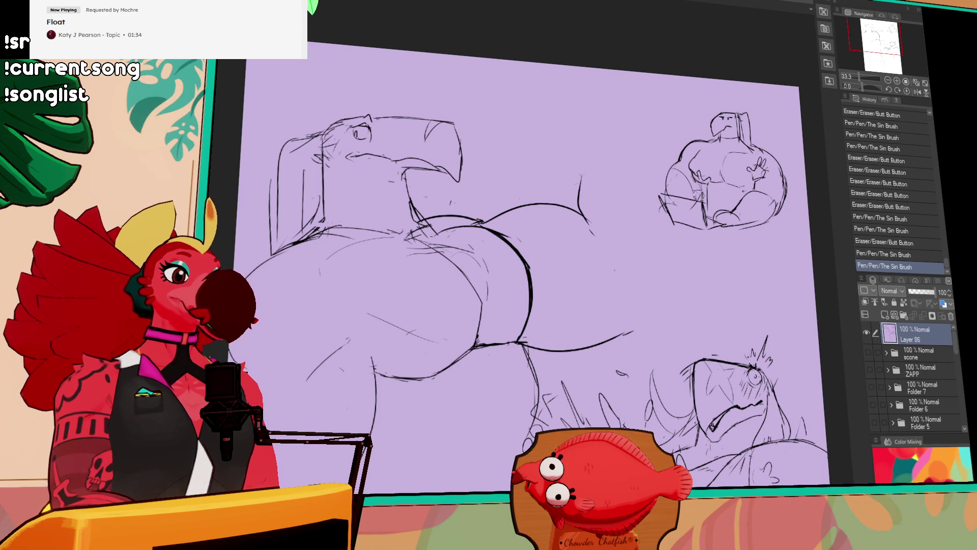
{"action": "mouse_move", "coordinate": [428, 219]}
{"action": "left_mouse_down"}
{"action": "mouse_move", "coordinate": [506, 209]}
{"action": "mouse_move", "coordinate": [490, 220]}
{"action": "mouse_move", "coordinate": [515, 207]}
{"action": "left_mouse_up"}
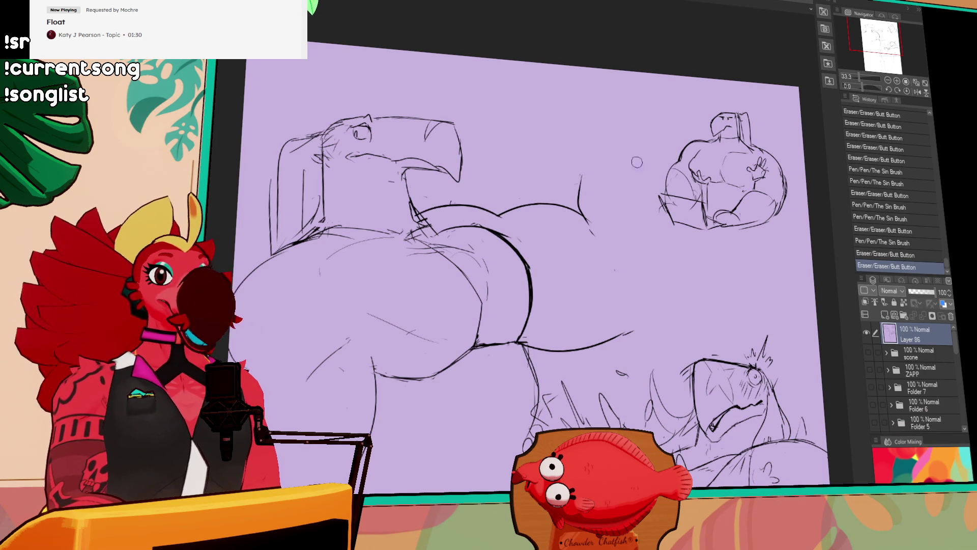
Lasso the thick curve and shift it to the right
{"action": "left_click_drag", "start_coordinate": [624, 208], "coordinate": [642, 207]}
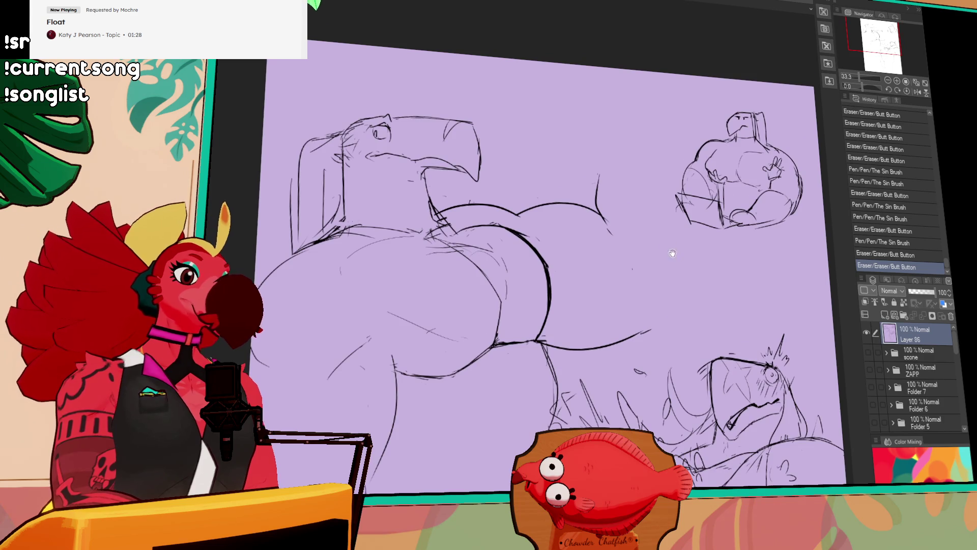
{"action": "left_click_drag", "start_coordinate": [669, 247], "coordinate": [687, 199]}
{"action": "left_click_drag", "start_coordinate": [546, 247], "coordinate": [493, 185]}
{"action": "mouse_move", "coordinate": [582, 249]}
{"action": "left_mouse_down"}
{"action": "mouse_move", "coordinate": [559, 284]}
{"action": "mouse_move", "coordinate": [576, 268]}
{"action": "left_mouse_up"}
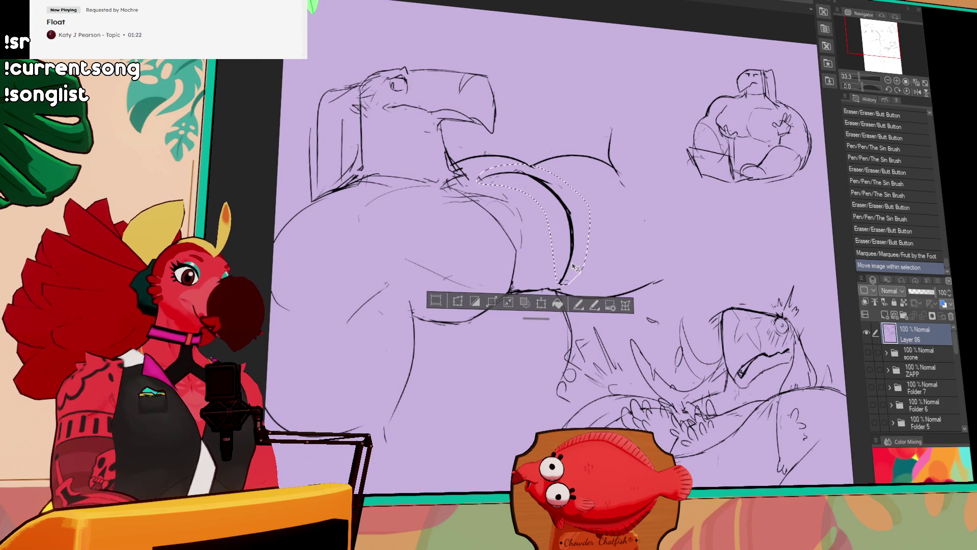
Deselect and touch up the lower curve and small strokes below the belly, comparing with undo/redo
{"action": "key", "text": "ctrl+d"}
{"action": "mouse_move", "coordinate": [404, 305]}
{"action": "left_mouse_down"}
{"action": "mouse_move", "coordinate": [463, 318]}
{"action": "mouse_move", "coordinate": [430, 313]}
{"action": "mouse_move", "coordinate": [453, 319]}
{"action": "left_mouse_up"}
{"action": "mouse_move", "coordinate": [704, 201]}
{"action": "left_mouse_down"}
{"action": "mouse_move", "coordinate": [716, 211]}
{"action": "mouse_move", "coordinate": [681, 216]}
{"action": "mouse_move", "coordinate": [637, 267]}
{"action": "left_mouse_up"}
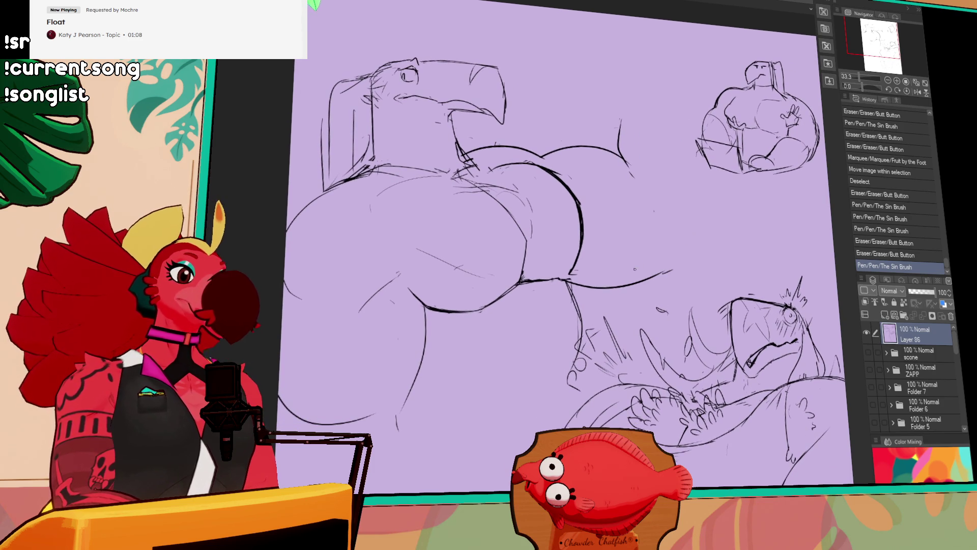
{"action": "left_click_drag", "start_coordinate": [565, 290], "coordinate": [577, 313]}
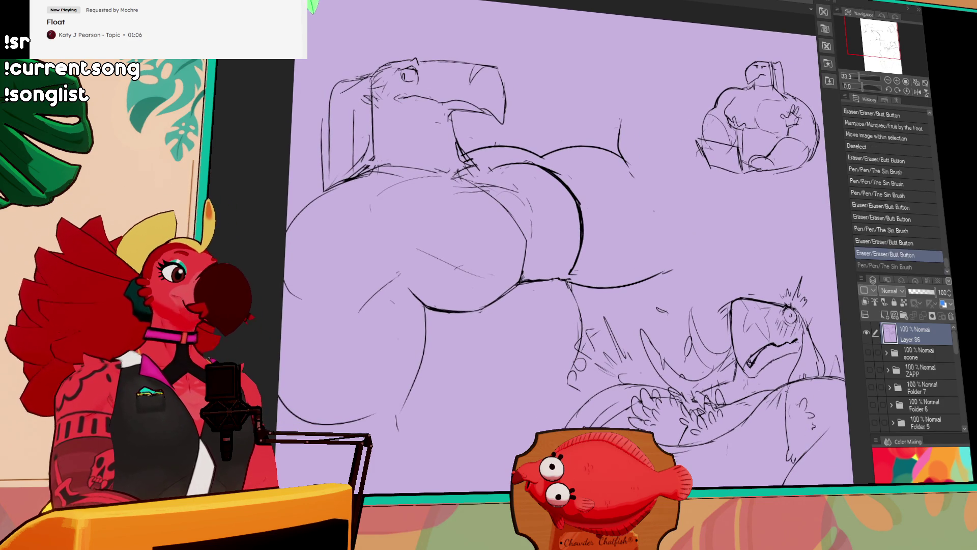
{"action": "key", "text": "ctrl+z"}
{"action": "key", "text": "ctrl+y"}
{"action": "key", "text": "ctrl+z"}
{"action": "key", "text": "ctrl+y"}
{"action": "key", "text": "ctrl+z"}
{"action": "key", "text": "ctrl+y"}
{"action": "mouse_move", "coordinate": [563, 288]}
{"action": "left_mouse_down"}
{"action": "mouse_move", "coordinate": [576, 325]}
{"action": "mouse_move", "coordinate": [580, 278]}
{"action": "mouse_move", "coordinate": [562, 280]}
{"action": "left_mouse_up"}
{"action": "key", "text": "ctrl+z"}
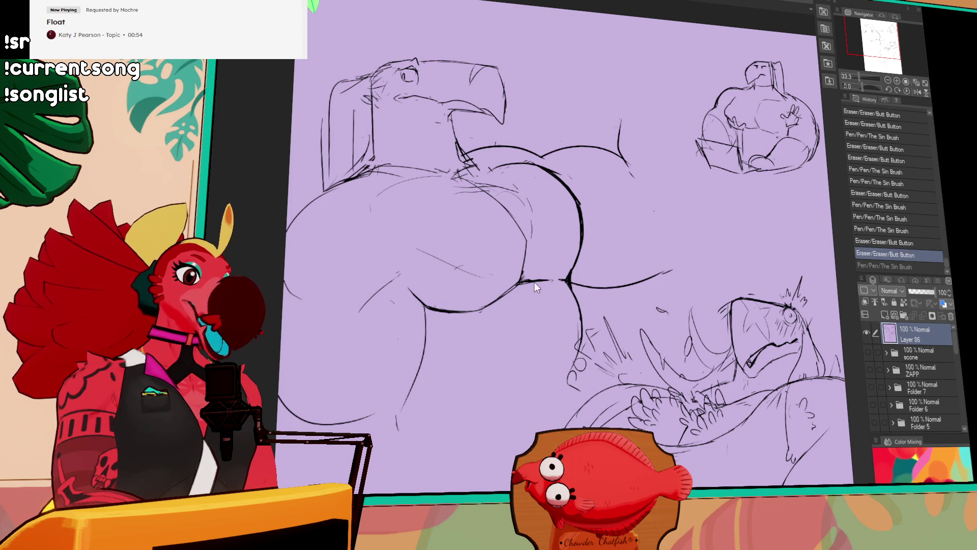
Draw a new line down the lower body and add a mark at the upper back
{"action": "left_click_drag", "start_coordinate": [631, 226], "coordinate": [651, 224]}
{"action": "mouse_move", "coordinate": [544, 270]}
{"action": "left_mouse_down"}
{"action": "mouse_move", "coordinate": [567, 279]}
{"action": "mouse_move", "coordinate": [568, 271]}
{"action": "left_mouse_up"}
{"action": "mouse_move", "coordinate": [652, 232]}
{"action": "left_mouse_down"}
{"action": "mouse_move", "coordinate": [662, 245]}
{"action": "mouse_move", "coordinate": [687, 233]}
{"action": "left_mouse_up"}
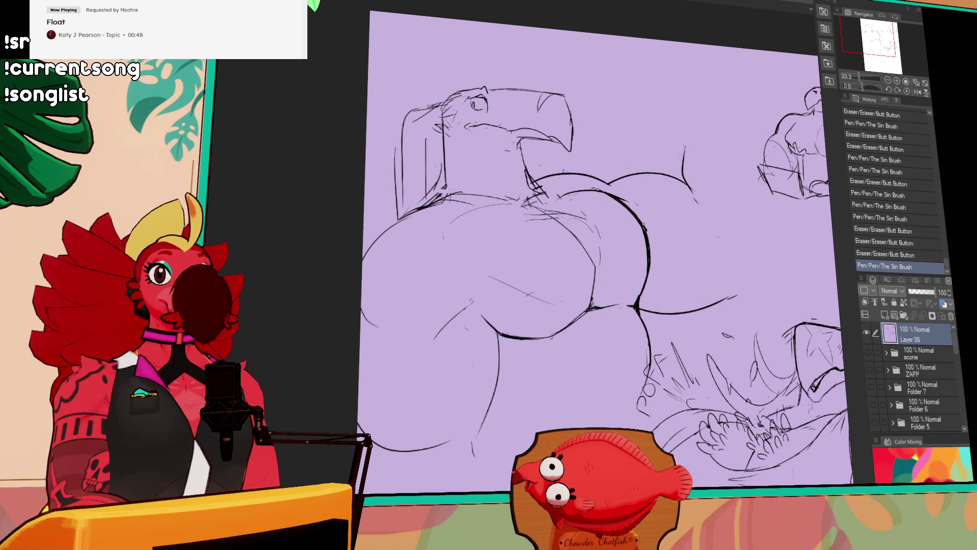
{"action": "left_click_drag", "start_coordinate": [468, 313], "coordinate": [470, 331]}
{"action": "left_click_drag", "start_coordinate": [465, 265], "coordinate": [480, 311]}
{"action": "left_click", "coordinate": [664, 207]}
{"action": "mouse_move", "coordinate": [606, 152]}
{"action": "left_mouse_down"}
{"action": "mouse_move", "coordinate": [679, 198]}
{"action": "mouse_move", "coordinate": [641, 243]}
{"action": "mouse_move", "coordinate": [647, 226]}
{"action": "mouse_move", "coordinate": [601, 222]}
{"action": "mouse_move", "coordinate": [615, 214]}
{"action": "mouse_move", "coordinate": [615, 194]}
{"action": "mouse_move", "coordinate": [601, 219]}
{"action": "mouse_move", "coordinate": [600, 204]}
{"action": "mouse_move", "coordinate": [603, 227]}
{"action": "mouse_move", "coordinate": [616, 206]}
{"action": "left_mouse_up"}
Ink the neck line under the beak and add a small mark near it
{"action": "key", "text": "p"}
{"action": "key", "text": "ctrl+z"}
{"action": "left_click", "coordinate": [619, 207]}
Compare and keep the pen mark near the neck, adding small marks to the line art
{"action": "key", "text": "ctrl+z"}
{"action": "key", "text": "ctrl+y"}
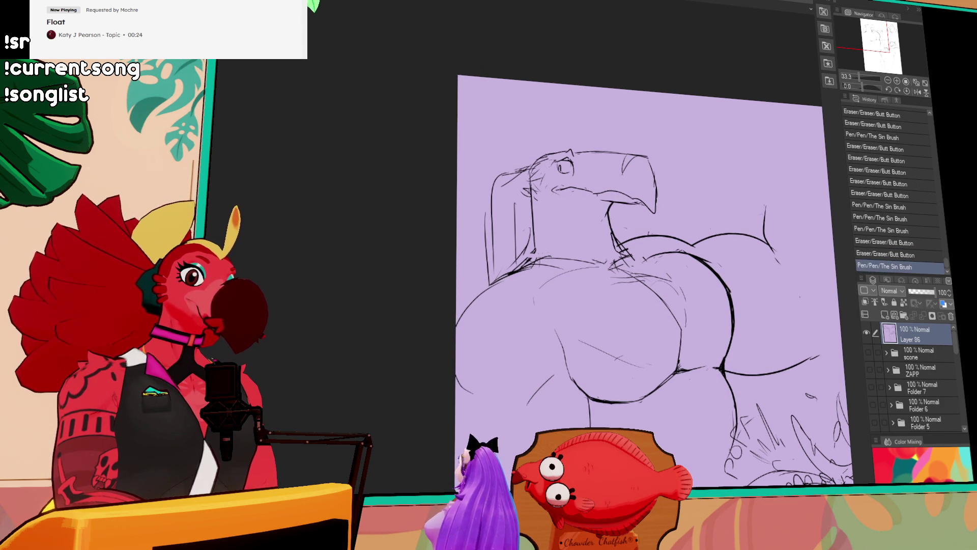
{"action": "key", "text": "ctrl+z"}
{"action": "key", "text": "ctrl+y"}
{"action": "key", "text": "ctrl+z"}
{"action": "key", "text": "ctrl+y"}
{"action": "key", "text": "ctrl+z"}
{"action": "key", "text": "ctrl+y"}
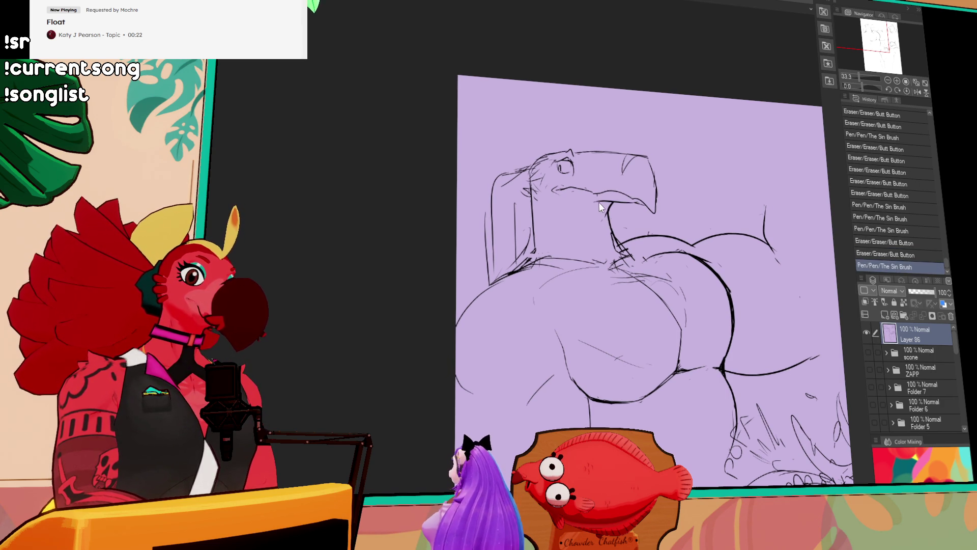
{"action": "left_click", "coordinate": [631, 178]}
{"action": "left_click", "coordinate": [634, 179]}
{"action": "left_click_drag", "start_coordinate": [574, 146], "coordinate": [621, 172]}
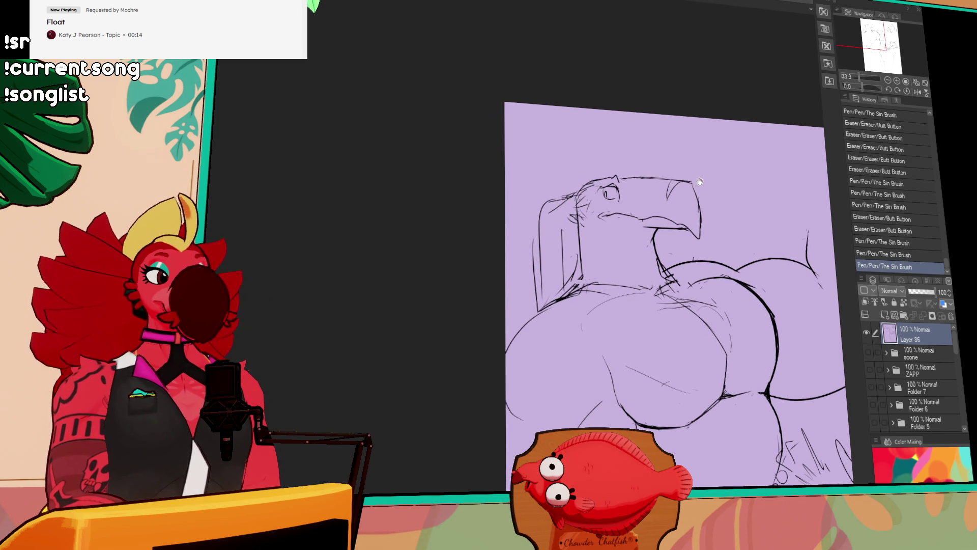
Redraw the line atop the head and the vertical line at the left, erasing stray marks
{"action": "left_click_drag", "start_coordinate": [697, 182], "coordinate": [704, 189]}
{"action": "left_click_drag", "start_coordinate": [613, 190], "coordinate": [631, 189]}
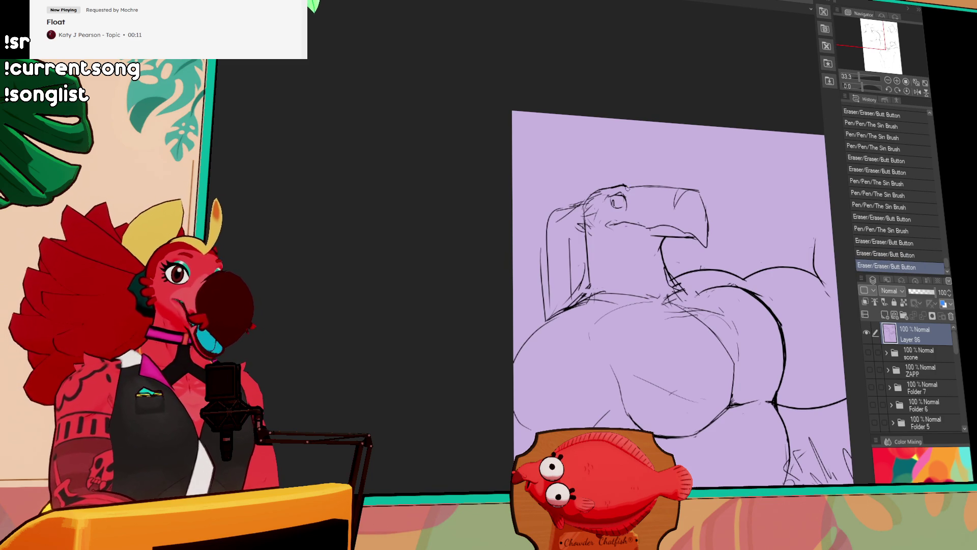
{"action": "mouse_move", "coordinate": [762, 167]}
{"action": "left_mouse_down"}
{"action": "mouse_move", "coordinate": [730, 159]}
{"action": "mouse_move", "coordinate": [736, 139]}
{"action": "mouse_move", "coordinate": [751, 162]}
{"action": "left_mouse_up"}
{"action": "left_click_drag", "start_coordinate": [562, 245], "coordinate": [560, 190]}
{"action": "key", "text": "ctrl+z"}
{"action": "key", "text": "ctrl+y"}
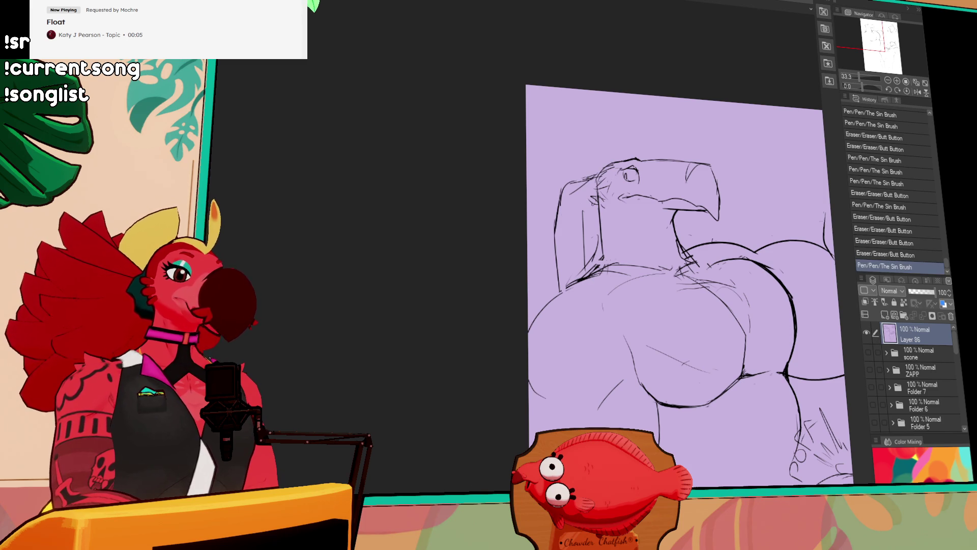
{"action": "left_click_drag", "start_coordinate": [642, 220], "coordinate": [640, 186]}
{"action": "mouse_move", "coordinate": [553, 259]}
{"action": "left_mouse_down"}
{"action": "mouse_move", "coordinate": [574, 247]}
{"action": "mouse_move", "coordinate": [530, 285]}
{"action": "mouse_move", "coordinate": [612, 210]}
{"action": "left_mouse_up"}
{"action": "mouse_move", "coordinate": [687, 209]}
{"action": "left_mouse_down"}
{"action": "mouse_move", "coordinate": [686, 218]}
{"action": "mouse_move", "coordinate": [682, 201]}
{"action": "mouse_move", "coordinate": [704, 218]}
{"action": "left_mouse_up"}
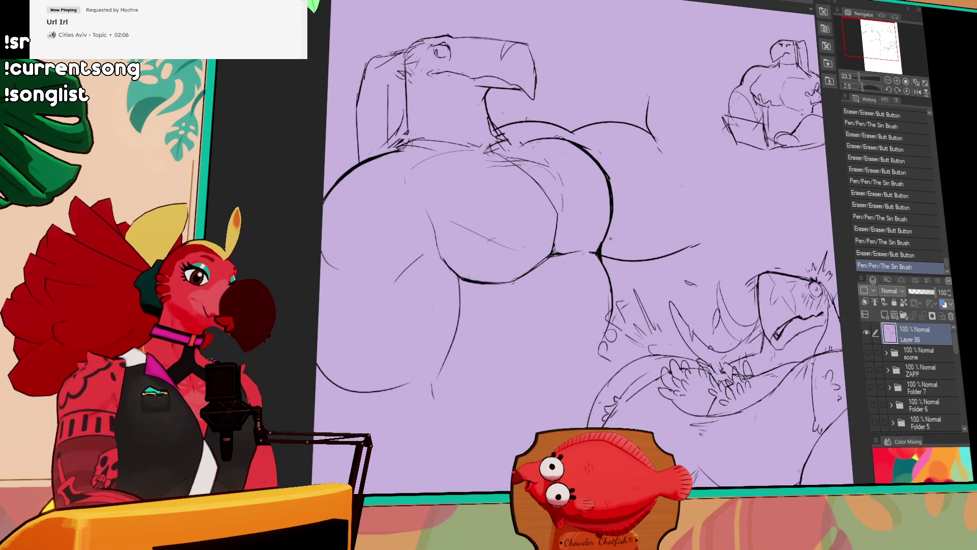
Discard a trial lower-torso lasso and erase small stray marks around the figure's body
{"action": "left_click_drag", "start_coordinate": [558, 249], "coordinate": [560, 260]}
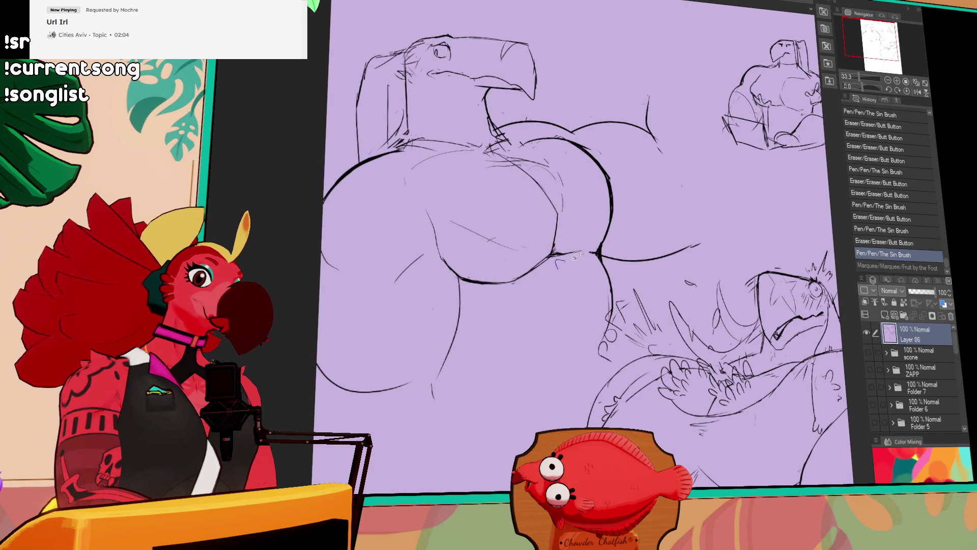
{"action": "mouse_move", "coordinate": [502, 147]}
{"action": "left_mouse_down"}
{"action": "mouse_move", "coordinate": [397, 186]}
{"action": "mouse_move", "coordinate": [377, 367]}
{"action": "mouse_move", "coordinate": [504, 382]}
{"action": "mouse_move", "coordinate": [564, 305]}
{"action": "mouse_move", "coordinate": [555, 295]}
{"action": "mouse_move", "coordinate": [565, 320]}
{"action": "left_mouse_up"}
{"action": "key", "text": "ctrl+d"}
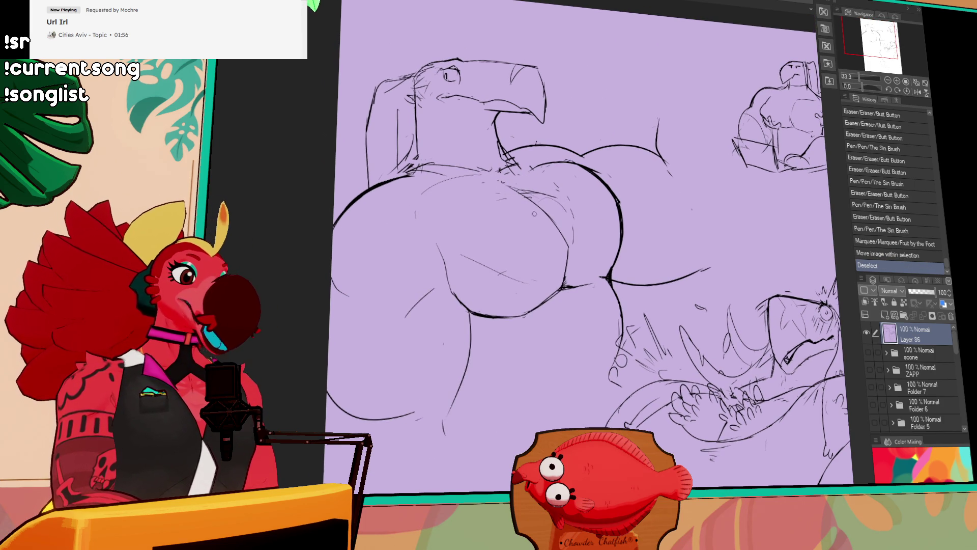
{"action": "left_click_drag", "start_coordinate": [533, 210], "coordinate": [539, 206]}
{"action": "left_click_drag", "start_coordinate": [677, 111], "coordinate": [680, 109]}
{"action": "left_click_drag", "start_coordinate": [673, 215], "coordinate": [680, 222]}
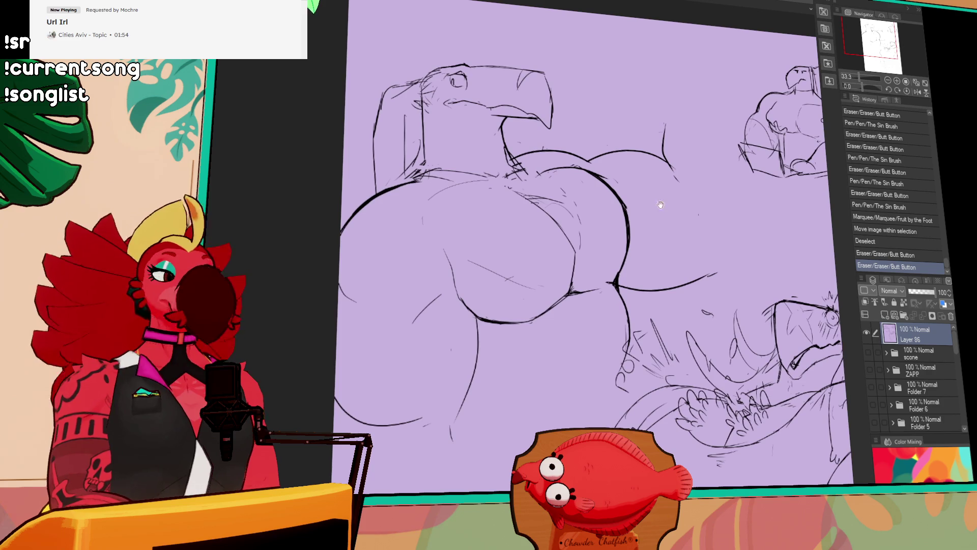
{"action": "left_click_drag", "start_coordinate": [483, 184], "coordinate": [481, 182]}
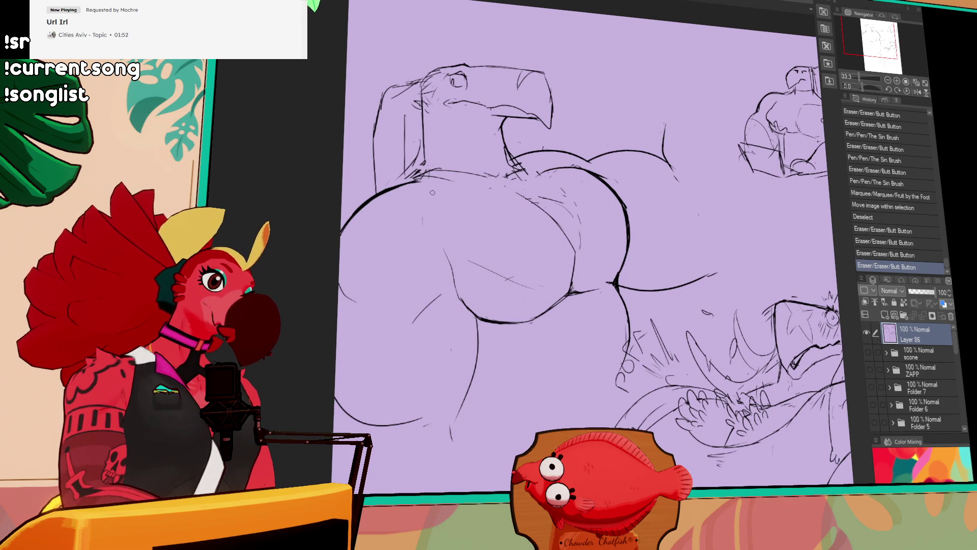
{"action": "left_click_drag", "start_coordinate": [413, 172], "coordinate": [420, 176]}
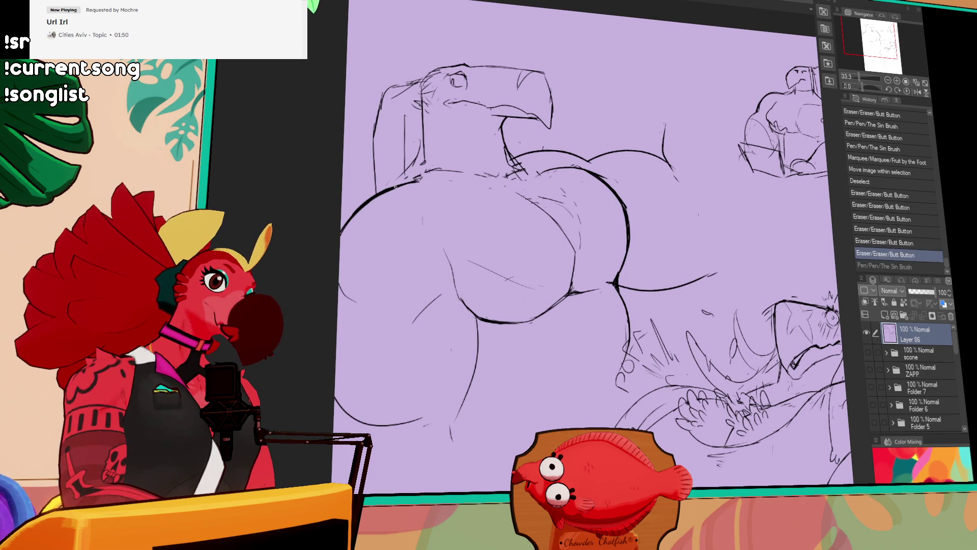
Extend a body line, erase a stray dot, and redraw a short body stroke
{"action": "left_click_drag", "start_coordinate": [559, 199], "coordinate": [569, 219]}
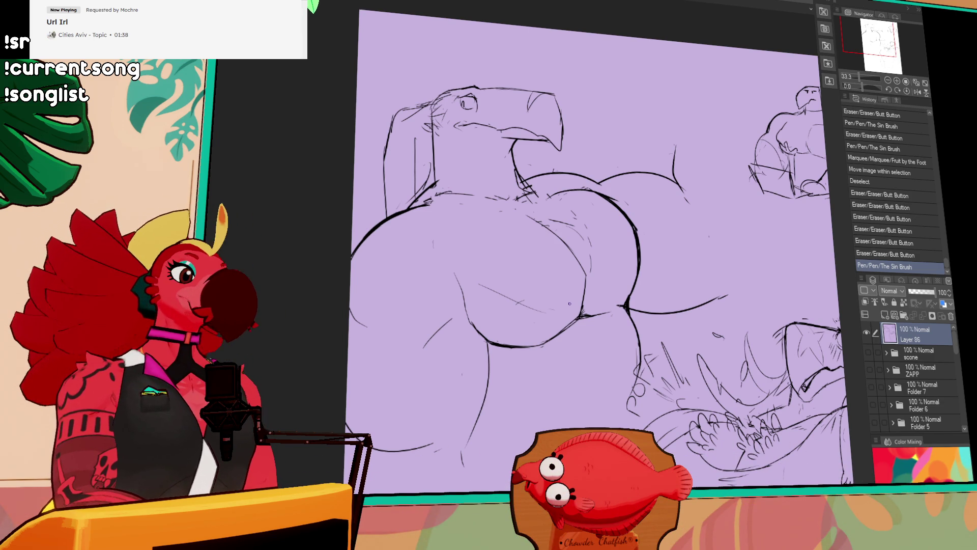
{"action": "left_click_drag", "start_coordinate": [676, 173], "coordinate": [682, 189]}
{"action": "left_click_drag", "start_coordinate": [727, 163], "coordinate": [732, 166]}
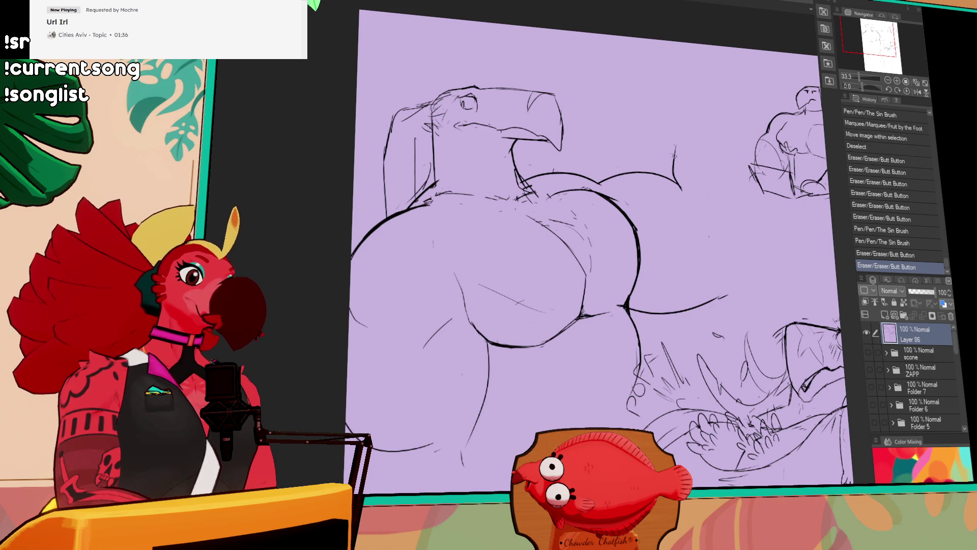
{"action": "left_click_drag", "start_coordinate": [675, 153], "coordinate": [676, 188]}
{"action": "mouse_move", "coordinate": [674, 168]}
{"action": "left_mouse_down"}
{"action": "mouse_move", "coordinate": [686, 199]}
{"action": "mouse_move", "coordinate": [681, 190]}
{"action": "left_mouse_up"}
{"action": "left_click", "coordinate": [682, 191]}
Extend the hip line upward, redrawing its end taller instead of curled
{"action": "left_click_drag", "start_coordinate": [742, 260], "coordinate": [724, 216]}
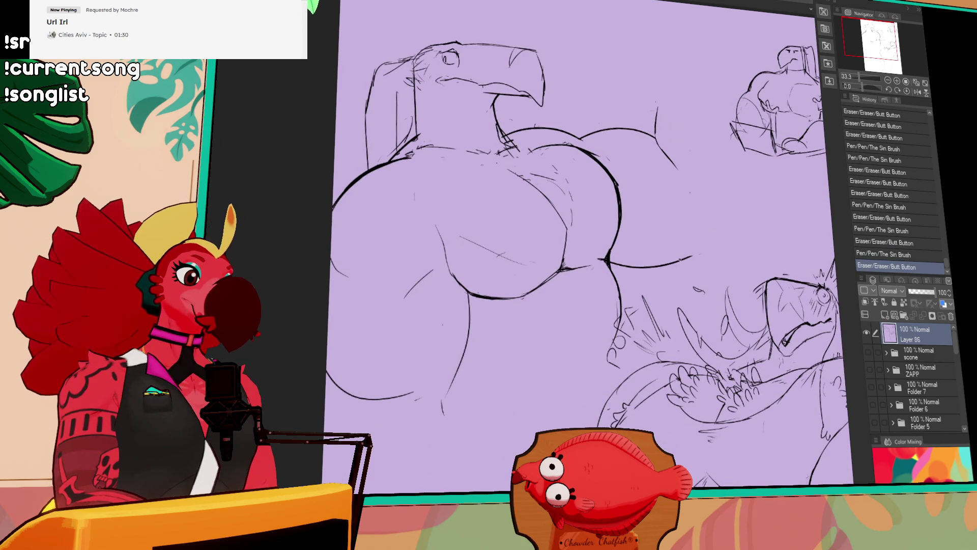
{"action": "mouse_move", "coordinate": [709, 250]}
{"action": "left_mouse_down"}
{"action": "mouse_move", "coordinate": [733, 227]}
{"action": "mouse_move", "coordinate": [722, 245]}
{"action": "left_mouse_up"}
{"action": "key", "text": "ctrl+z"}
{"action": "key", "text": "ctrl+z"}
{"action": "left_click_drag", "start_coordinate": [732, 172], "coordinate": [739, 220]}
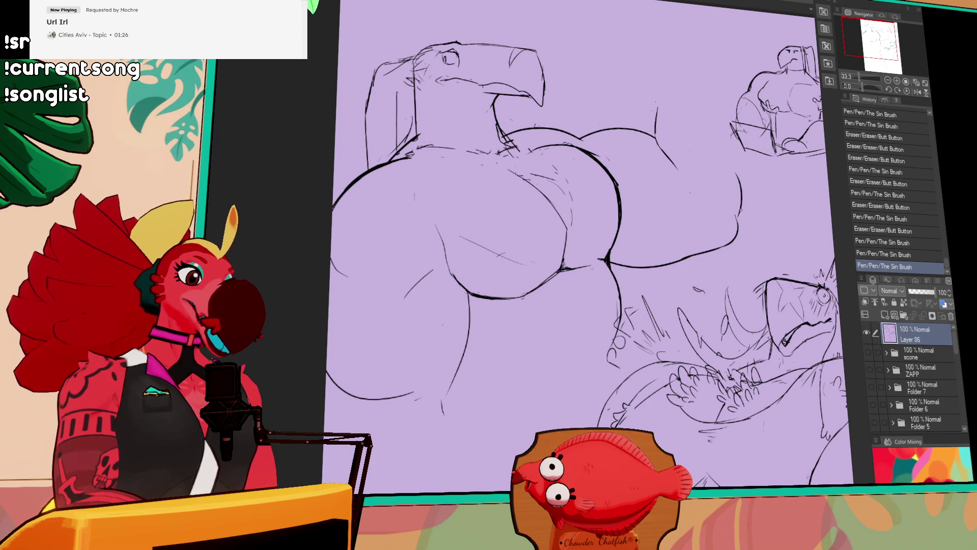
Lasso the bird character and drag it slightly up and to the left
{"action": "left_click_drag", "start_coordinate": [785, 198], "coordinate": [775, 221]}
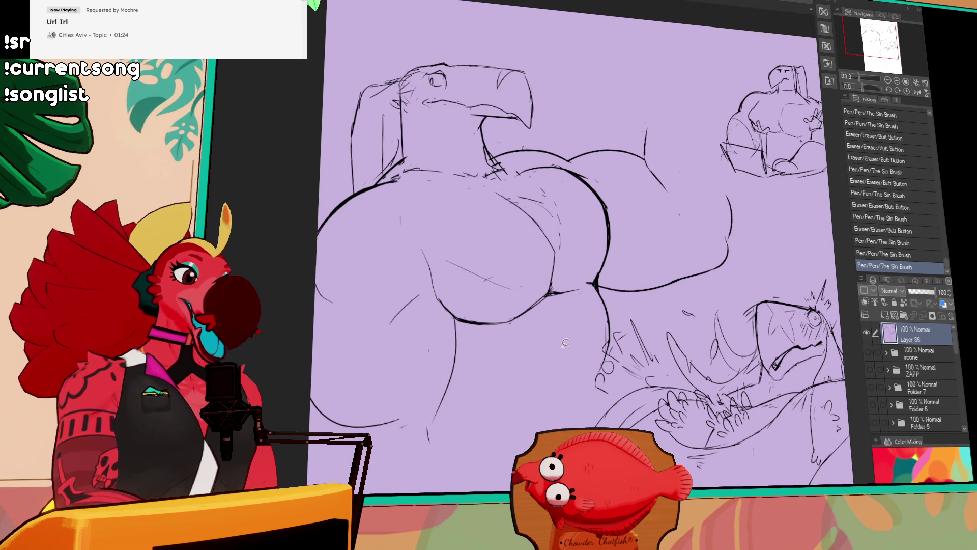
{"action": "mouse_move", "coordinate": [625, 359]}
{"action": "left_mouse_down"}
{"action": "mouse_move", "coordinate": [590, 407]}
{"action": "mouse_move", "coordinate": [374, 461]}
{"action": "mouse_move", "coordinate": [471, 29]}
{"action": "mouse_move", "coordinate": [710, 136]}
{"action": "mouse_move", "coordinate": [742, 232]}
{"action": "mouse_move", "coordinate": [659, 298]}
{"action": "mouse_move", "coordinate": [625, 305]}
{"action": "left_mouse_up"}
{"action": "left_click_drag", "start_coordinate": [675, 262], "coordinate": [662, 257]}
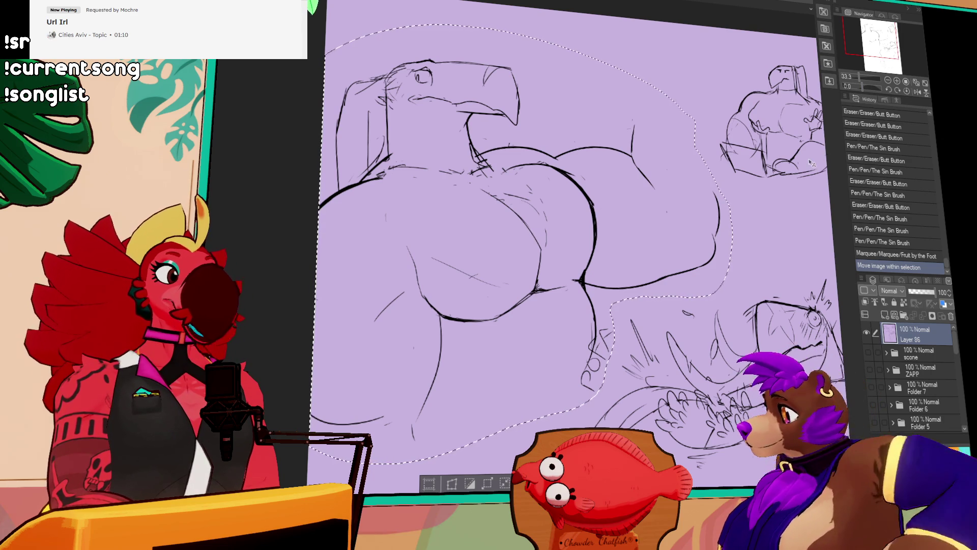
Deselect, pan to the shark-headed sketch, and paste the candle-holding illustration as Layer 99
{"action": "key", "text": "ctrl+d"}
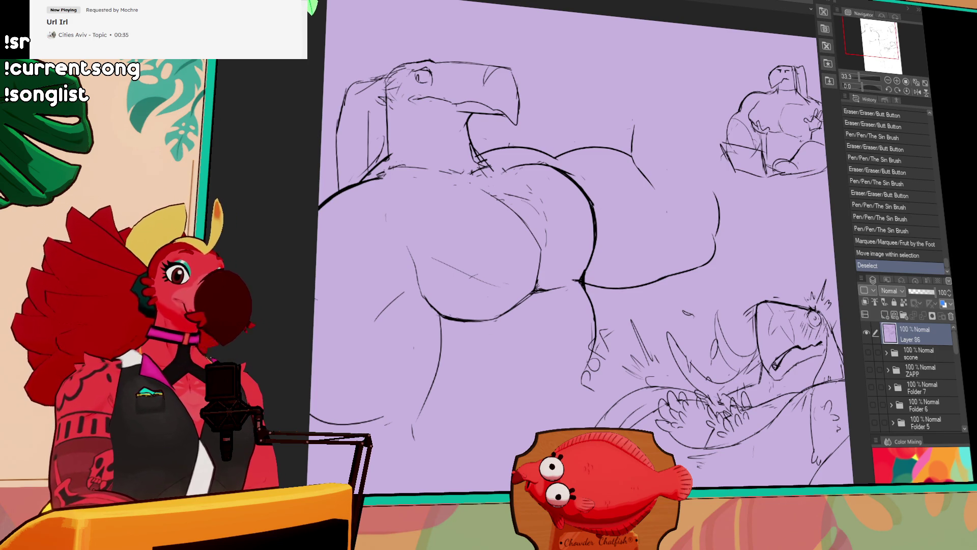
{"action": "left_click_drag", "start_coordinate": [751, 322], "coordinate": [677, 335]}
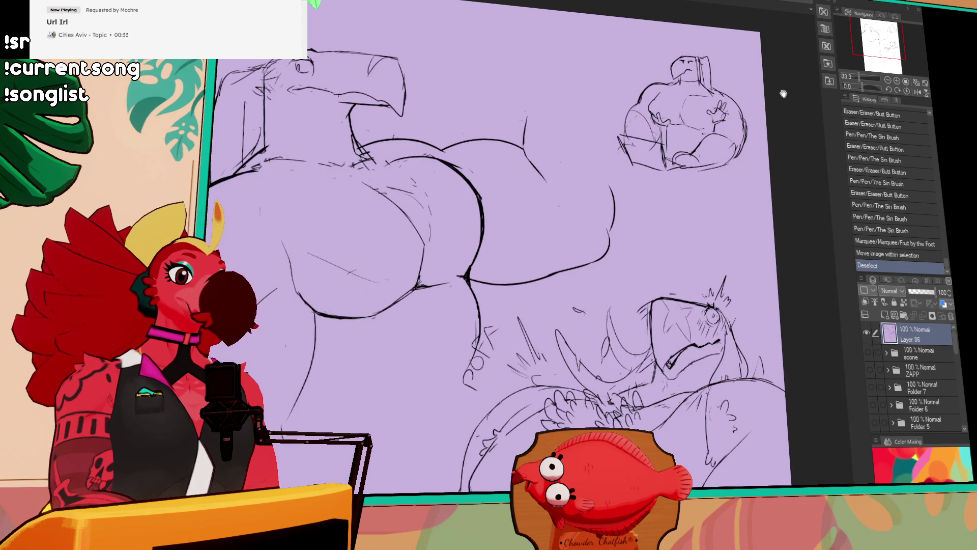
{"action": "mouse_move", "coordinate": [760, 322]}
{"action": "left_mouse_down"}
{"action": "mouse_move", "coordinate": [773, 227]}
{"action": "mouse_move", "coordinate": [711, 285]}
{"action": "left_mouse_up"}
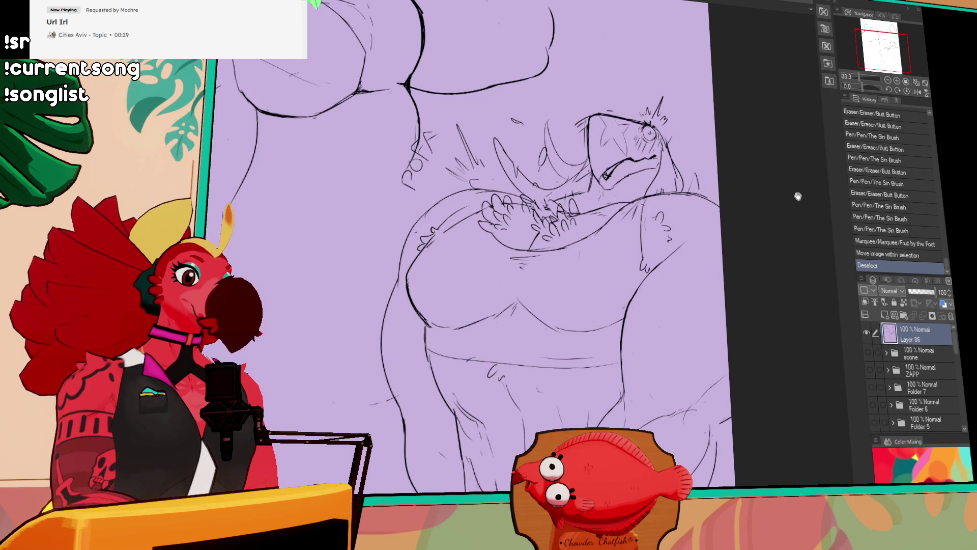
{"action": "left_click_drag", "start_coordinate": [798, 196], "coordinate": [758, 358]}
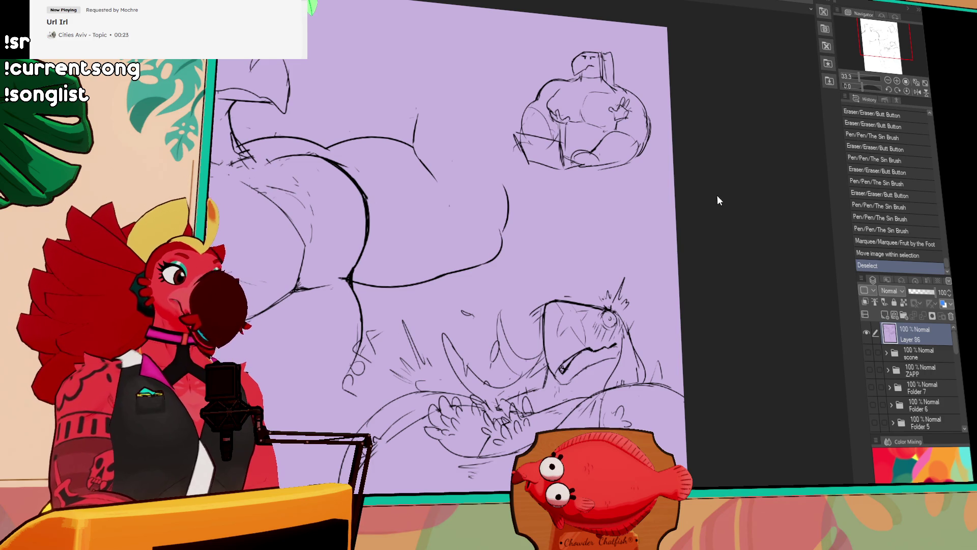
{"action": "key", "text": "ctrl+v"}
{"action": "scroll", "coordinate": [604, 340], "scroll_direction": "up", "scroll_amount": 2}
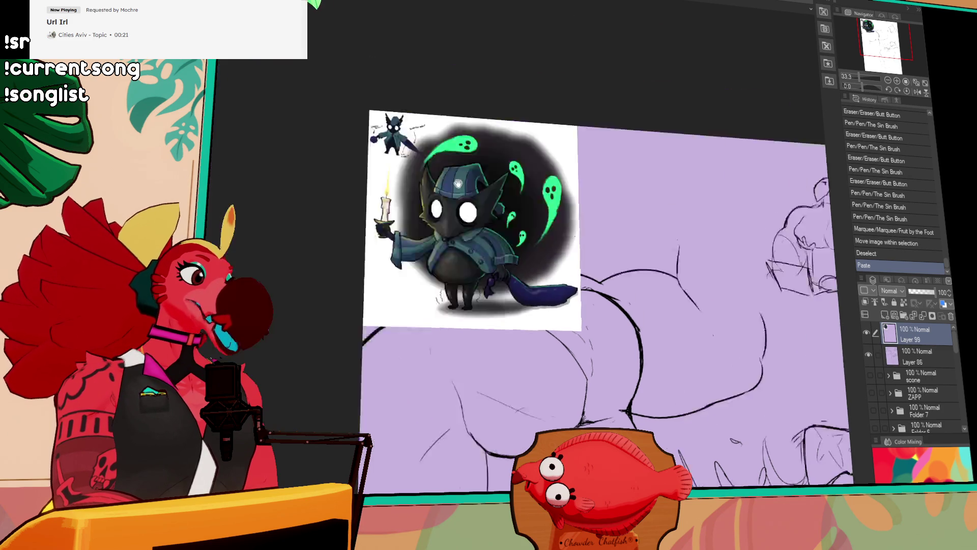
{"action": "scroll", "coordinate": [604, 340], "scroll_direction": "up", "scroll_amount": 2}
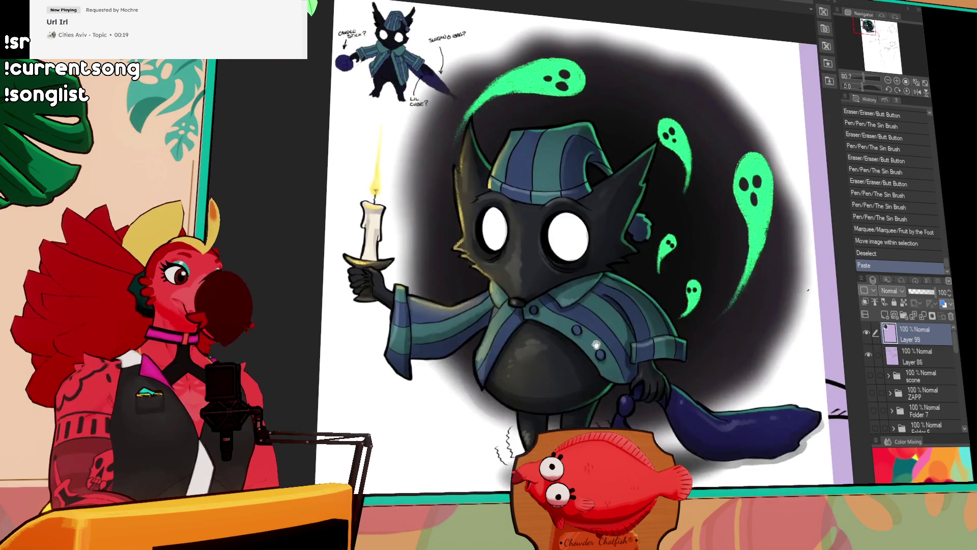
{"action": "left_click_drag", "start_coordinate": [619, 375], "coordinate": [608, 366]}
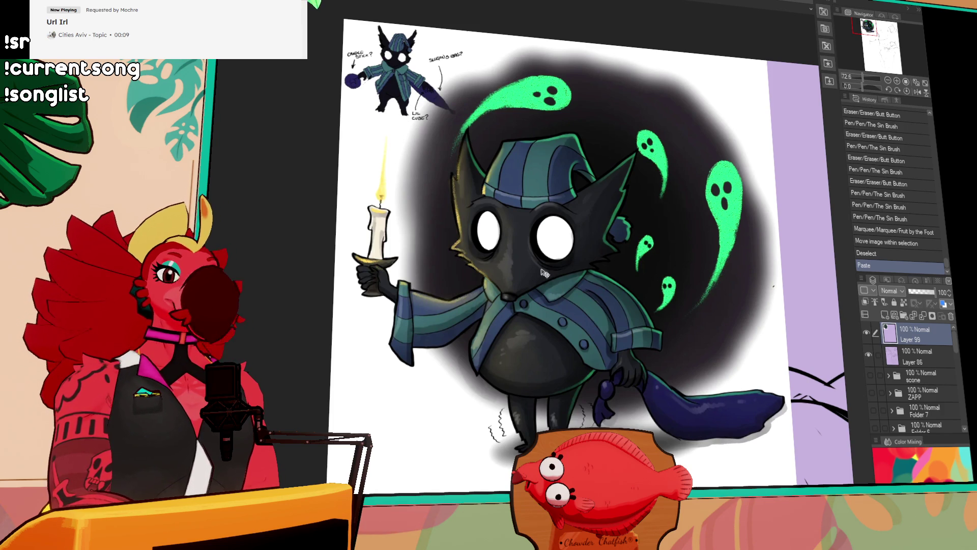
{"action": "left_click_drag", "start_coordinate": [451, 134], "coordinate": [534, 292]}
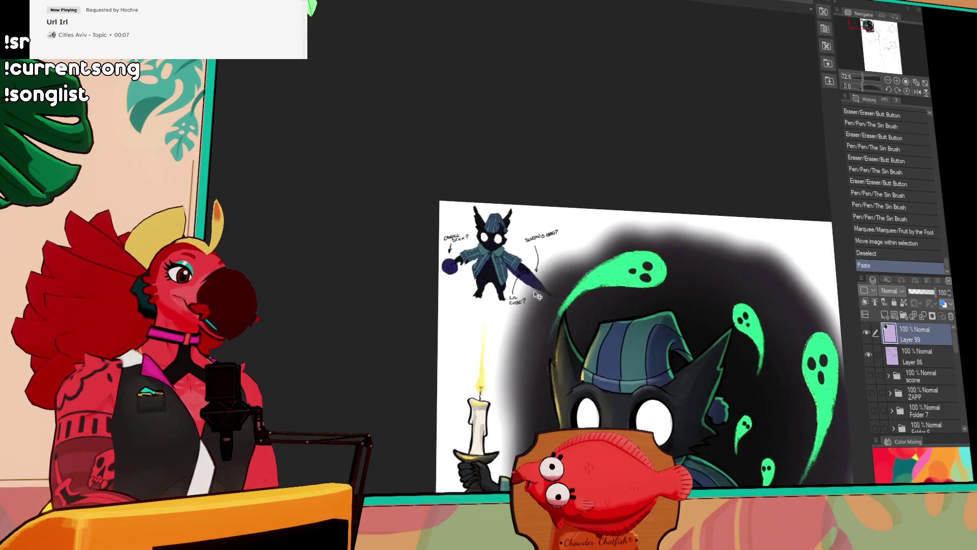
{"action": "scroll", "coordinate": [535, 292], "scroll_direction": "up", "scroll_amount": 5}
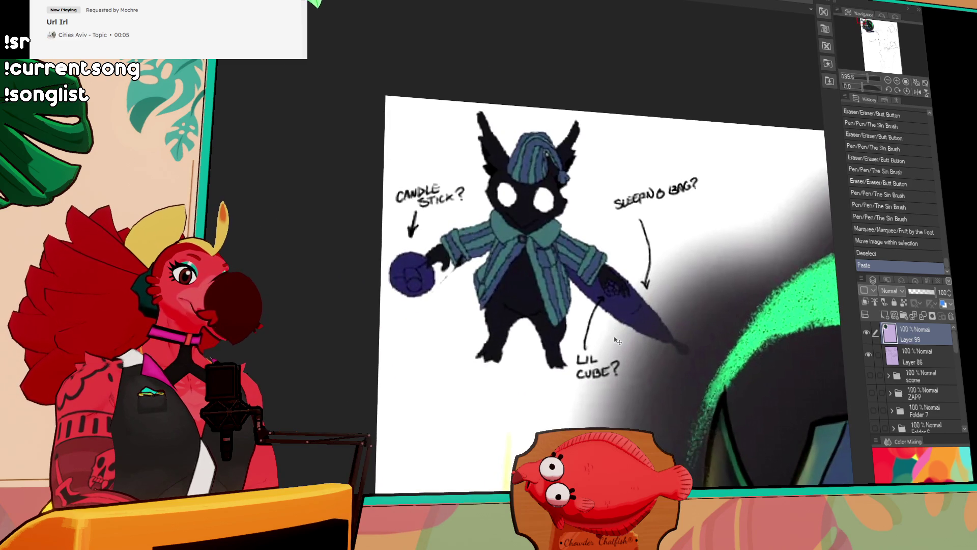
{"action": "left_click_drag", "start_coordinate": [618, 340], "coordinate": [643, 369]}
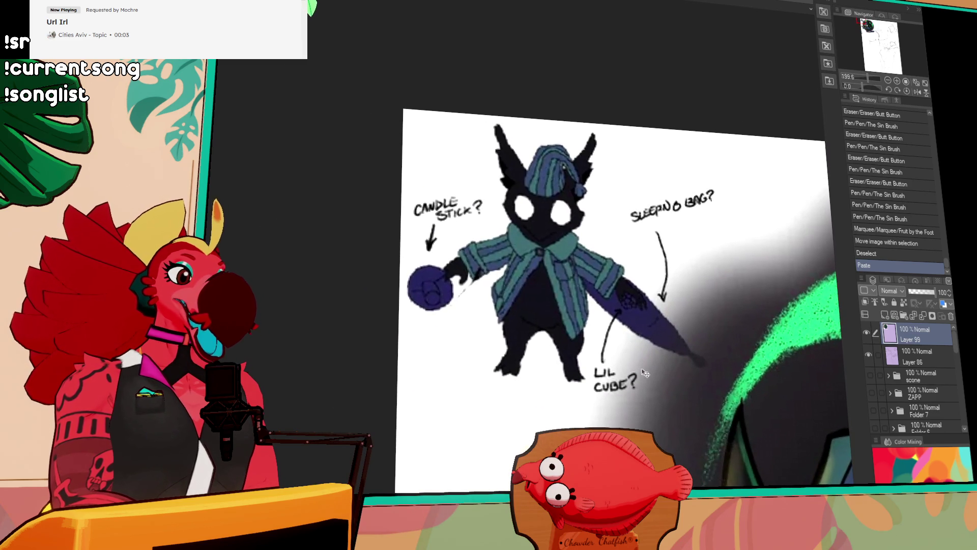
{"action": "scroll", "coordinate": [645, 374], "scroll_direction": "down", "scroll_amount": 5}
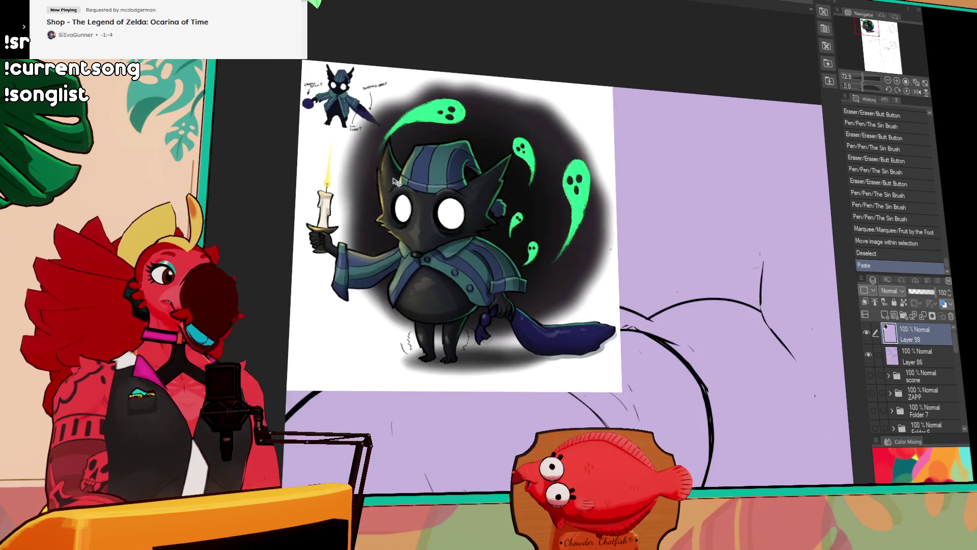
{"action": "scroll", "coordinate": [402, 213], "scroll_direction": "up", "scroll_amount": 1}
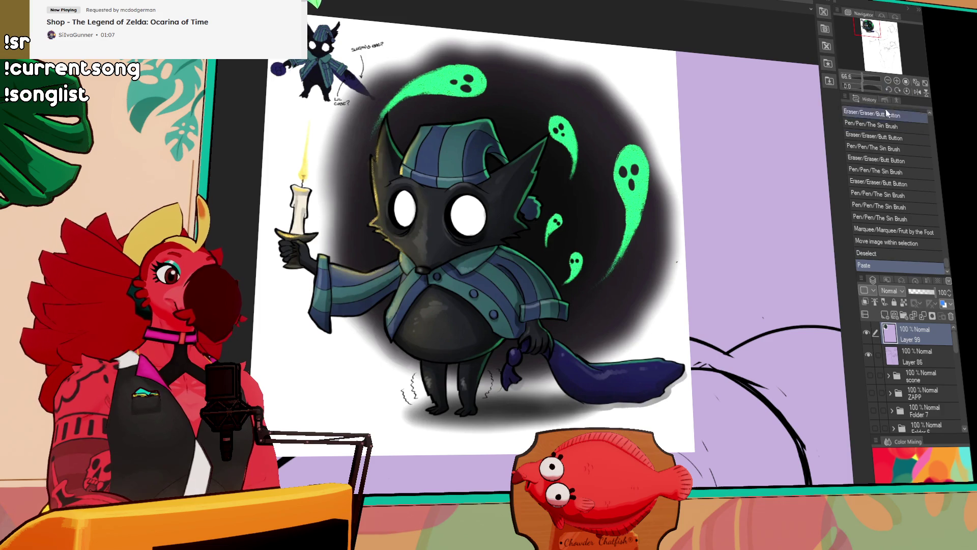
{"action": "key", "text": "ctrl+z"}
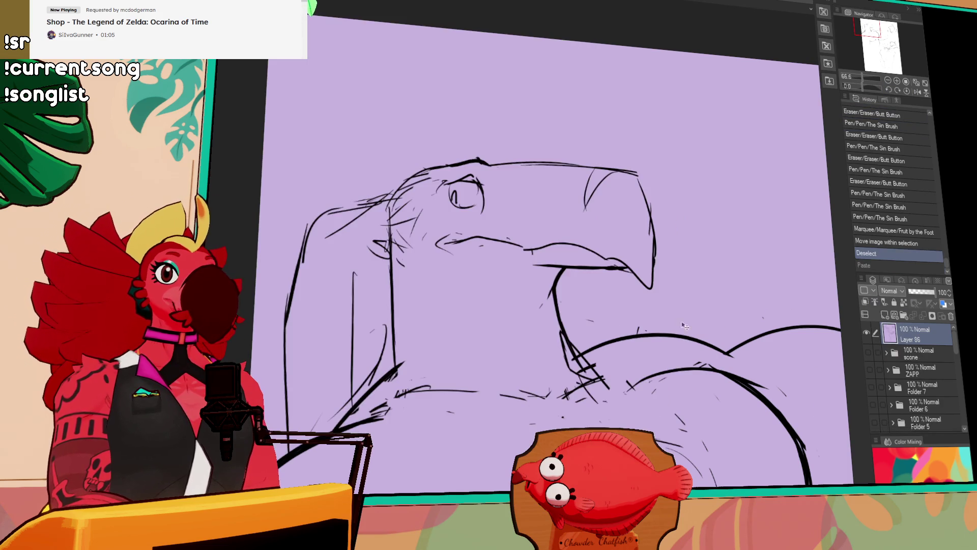
Lasso the small bulky figure sketch and scale it up with Ctrl+T
{"action": "scroll", "coordinate": [719, 324], "scroll_direction": "down", "scroll_amount": 2}
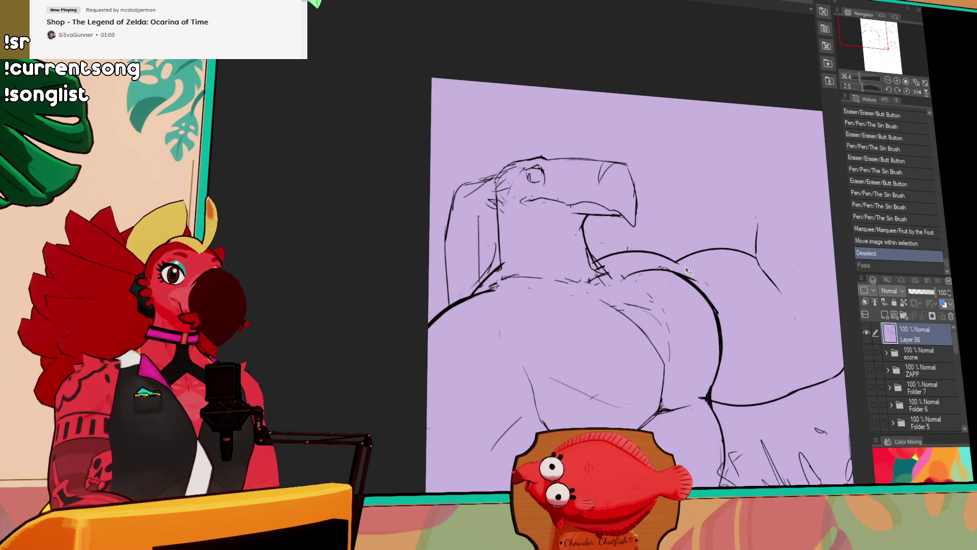
{"action": "left_click_drag", "start_coordinate": [742, 334], "coordinate": [403, 301]}
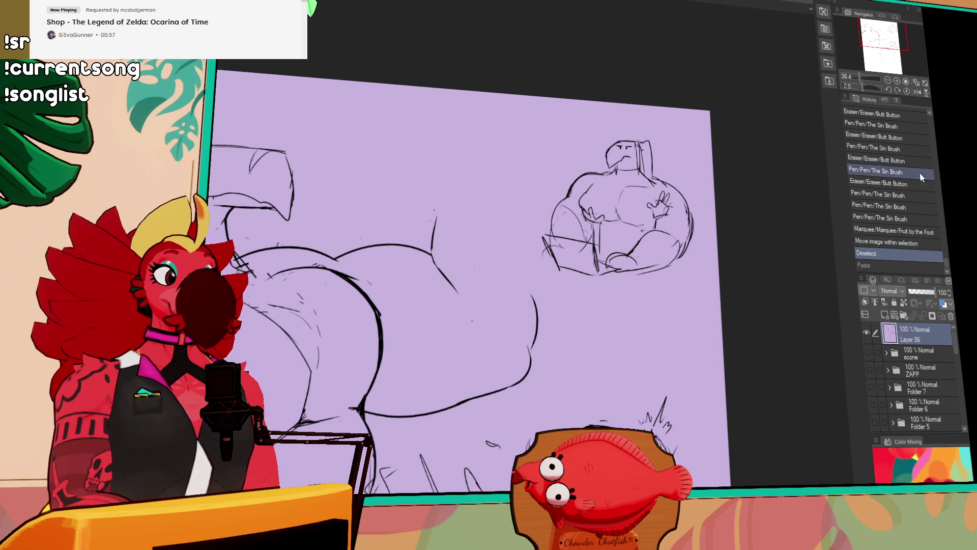
{"action": "scroll", "coordinate": [680, 214], "scroll_direction": "up", "scroll_amount": 3}
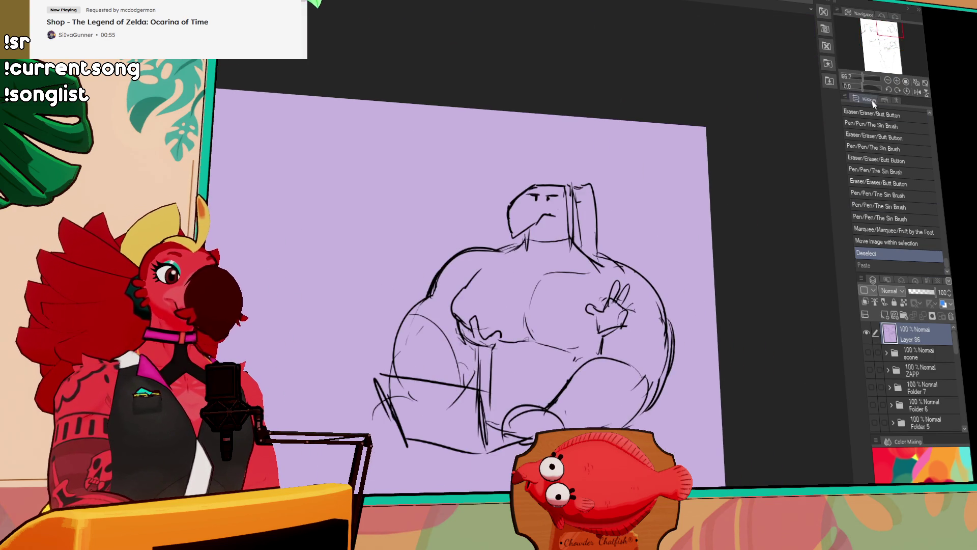
{"action": "left_click", "coordinate": [897, 81]}
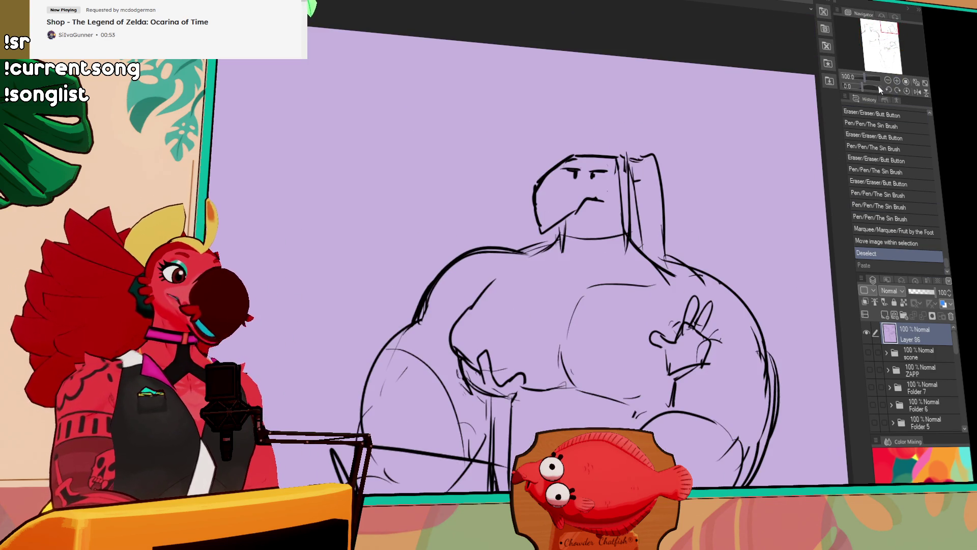
{"action": "left_click", "coordinate": [888, 80]}
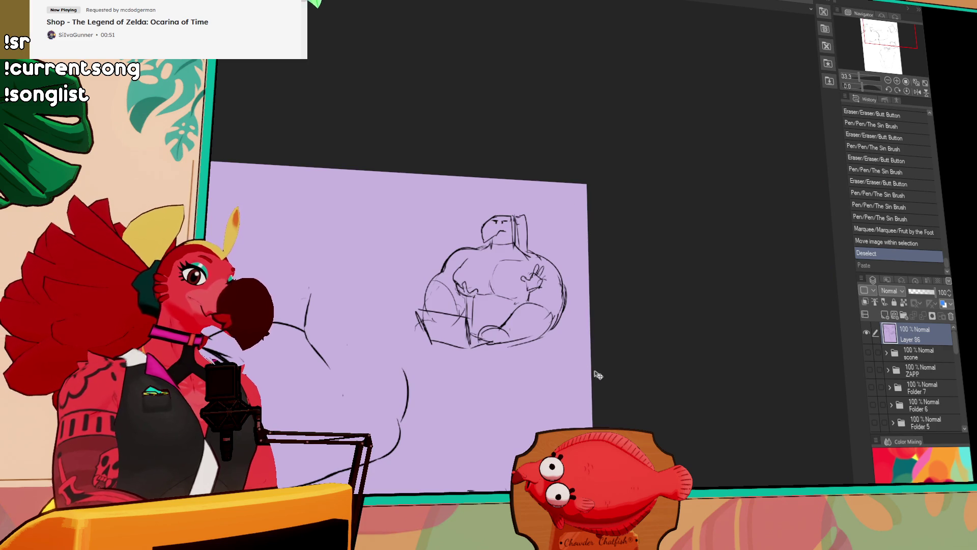
{"action": "scroll", "coordinate": [590, 371], "scroll_direction": "down", "scroll_amount": 5}
{"action": "mouse_move", "coordinate": [542, 227]}
{"action": "left_mouse_down"}
{"action": "mouse_move", "coordinate": [489, 49]}
{"action": "mouse_move", "coordinate": [584, 238]}
{"action": "mouse_move", "coordinate": [516, 257]}
{"action": "mouse_move", "coordinate": [512, 350]}
{"action": "left_mouse_up"}
{"action": "scroll", "coordinate": [584, 238], "scroll_direction": "down", "scroll_amount": 3}
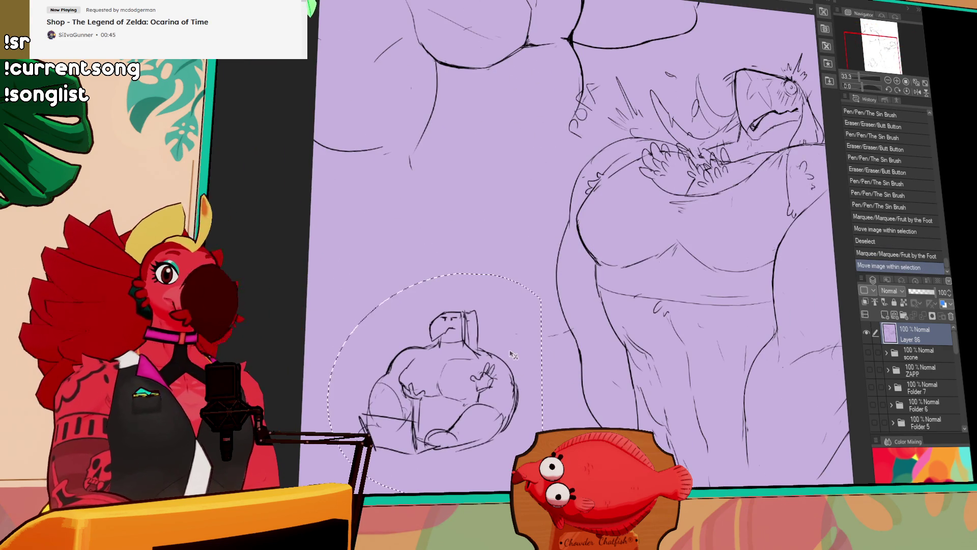
{"action": "scroll", "coordinate": [529, 387], "scroll_direction": "down", "scroll_amount": 1}
{"action": "key", "text": "ctrl+t"}
{"action": "left_click_drag", "start_coordinate": [325, 221], "coordinate": [290, 181]}
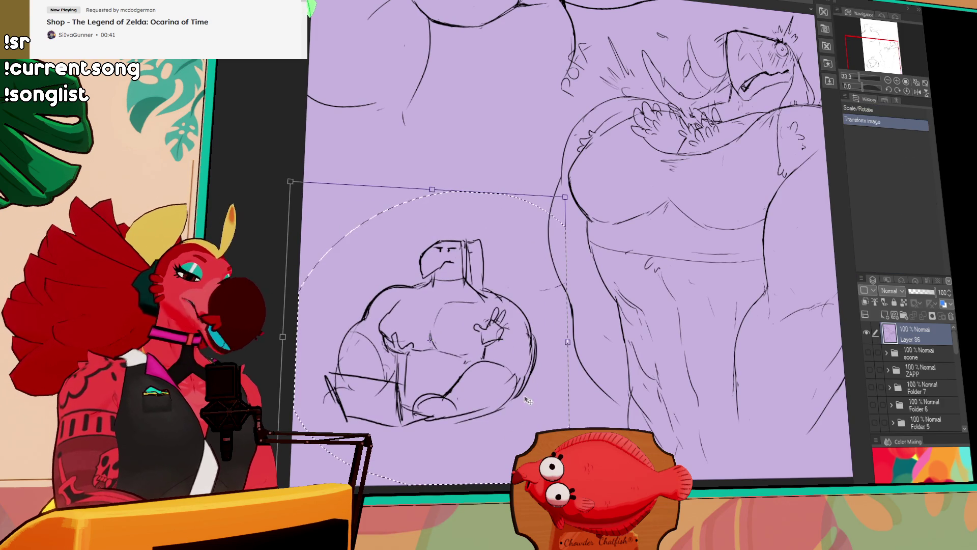
{"action": "key", "text": "Return"}
Deselect, fade the sketch layer to 28% opacity, and add a new raster layer
{"action": "key", "text": "ctrl+plus"}
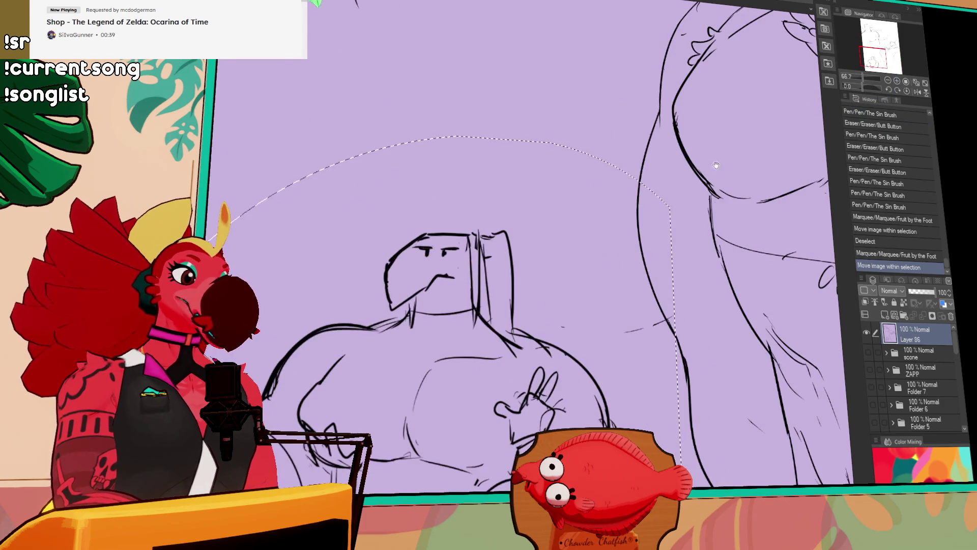
{"action": "scroll", "coordinate": [755, 135], "scroll_direction": "down", "scroll_amount": 2}
{"action": "key", "text": "ctrl+d"}
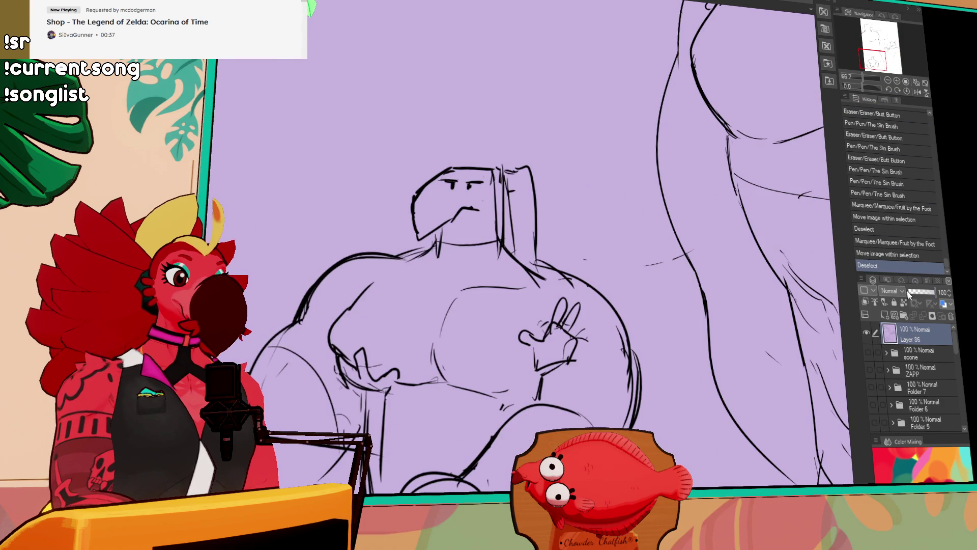
{"action": "left_click", "coordinate": [915, 293]}
{"action": "left_click", "coordinate": [886, 315]}
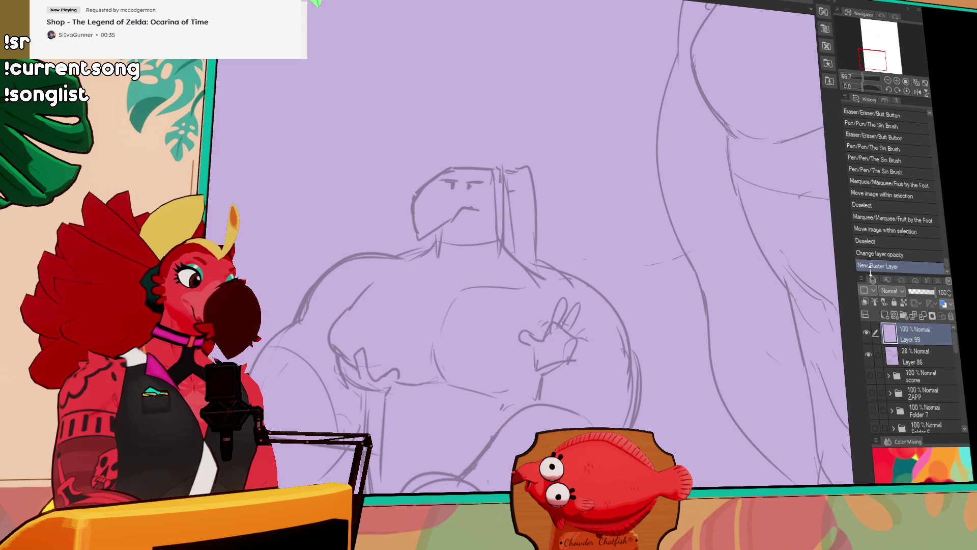
Zoom to 100% and try first ink strokes along the body's left side and shoulder
{"action": "key", "text": "ctrl+plus"}
{"action": "scroll", "coordinate": [599, 197], "scroll_direction": "down", "scroll_amount": 2}
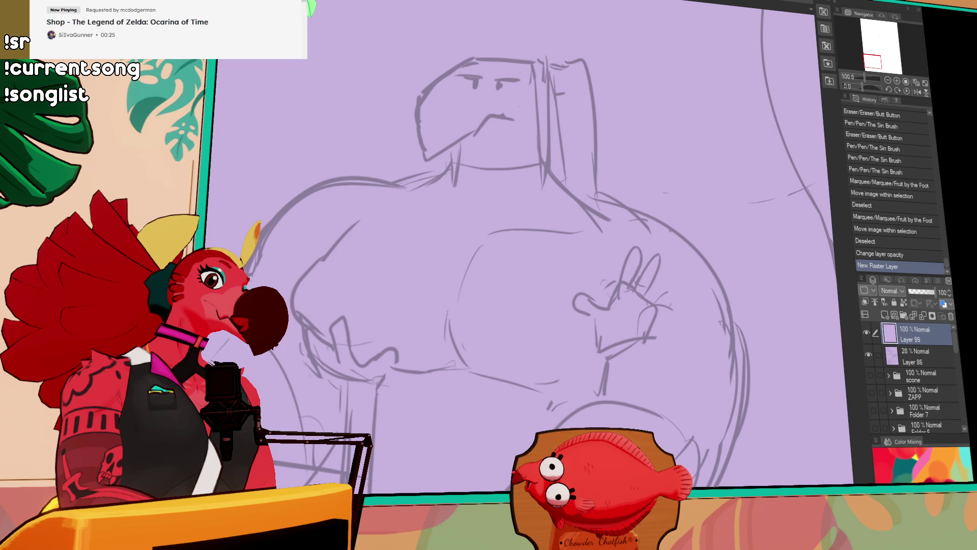
{"action": "left_click_drag", "start_coordinate": [470, 136], "coordinate": [386, 407]}
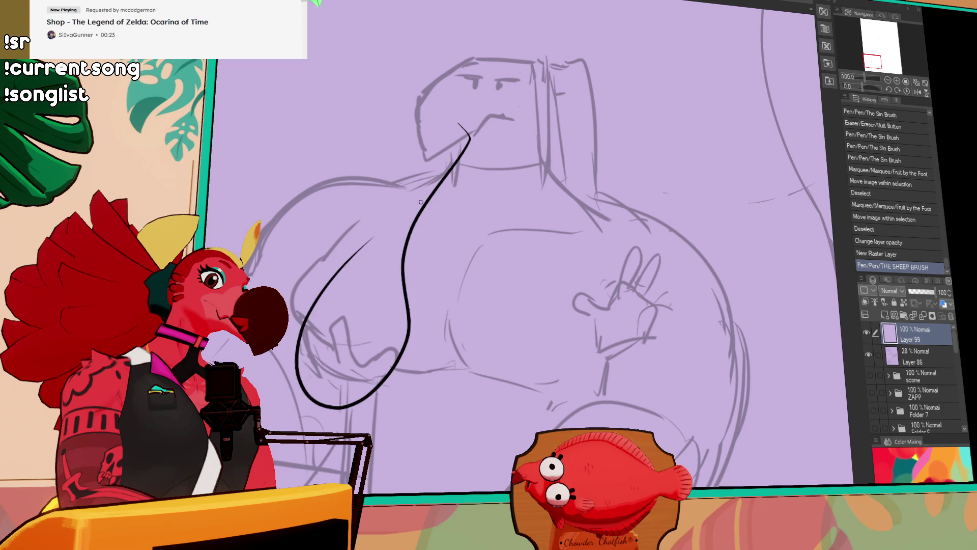
{"action": "key", "text": "ctrl+z"}
{"action": "left_click_drag", "start_coordinate": [534, 210], "coordinate": [523, 287]}
{"action": "key", "text": "ctrl+z"}
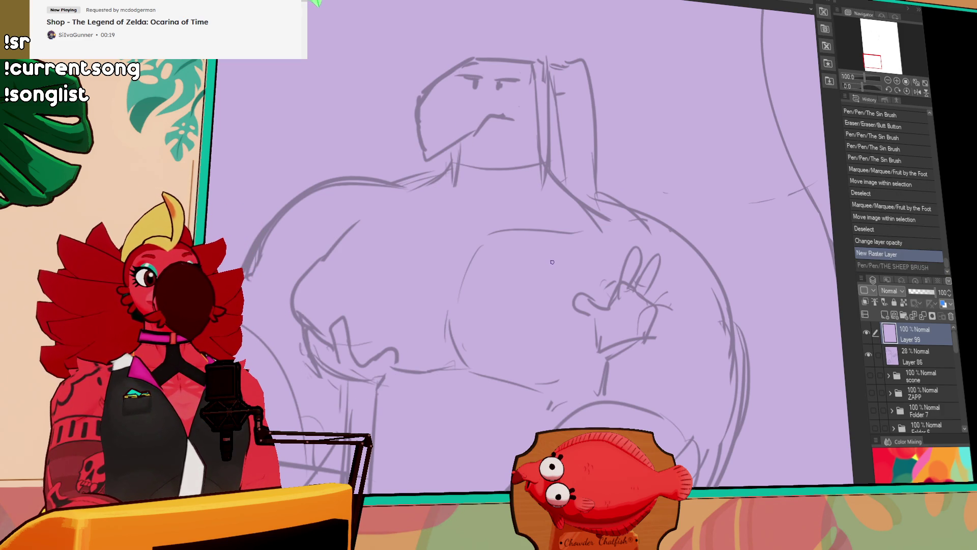
{"action": "left_click_drag", "start_coordinate": [401, 197], "coordinate": [482, 275]}
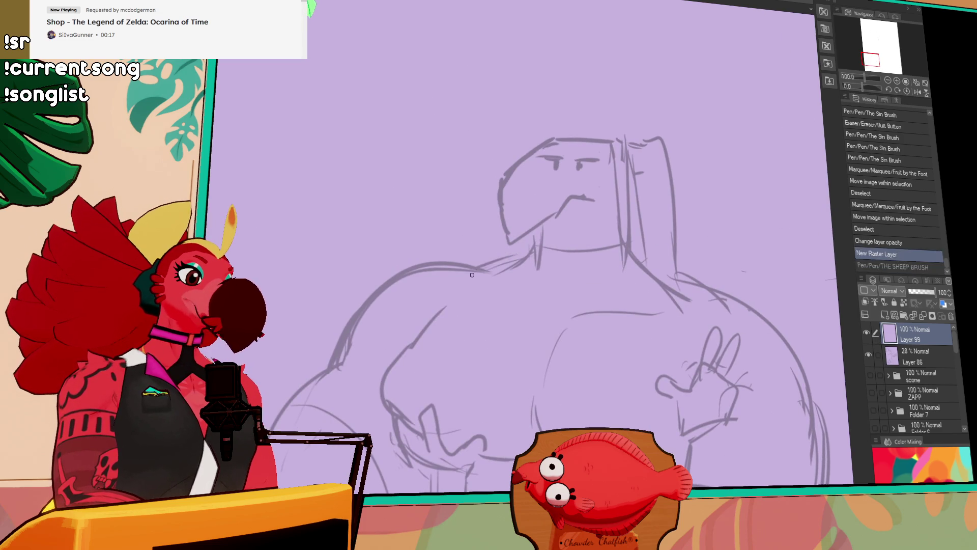
{"action": "key", "text": "ctrl+y"}
{"action": "key", "text": "ctrl+z"}
{"action": "key", "text": "ctrl+y"}
{"action": "key", "text": "ctrl+z"}
{"action": "key", "text": "ctrl+y"}
{"action": "key", "text": "ctrl+z"}
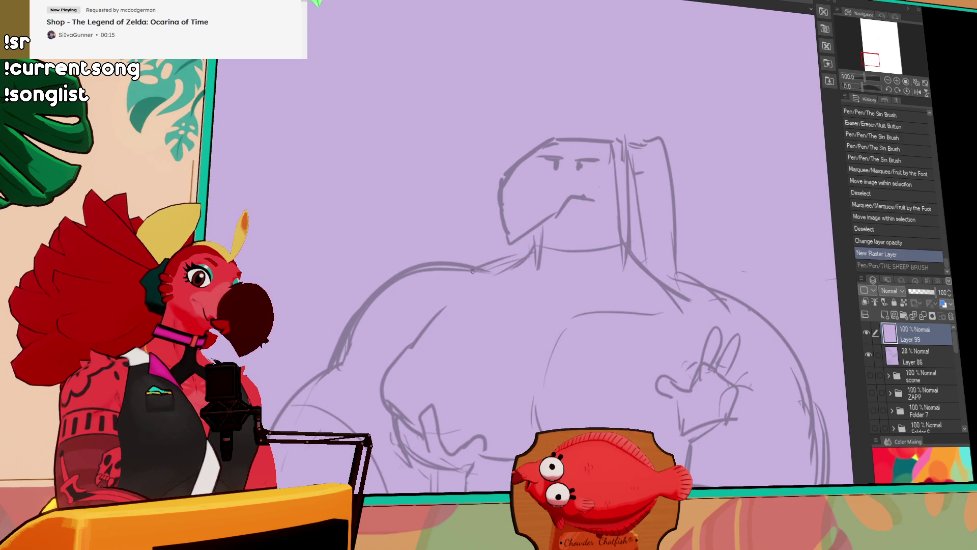
{"action": "key", "text": "ctrl+y"}
Ink the short line below the beak, redrawing it starting slightly higher
{"action": "left_click_drag", "start_coordinate": [539, 227], "coordinate": [537, 251]}
{"action": "key", "text": "ctrl+z"}
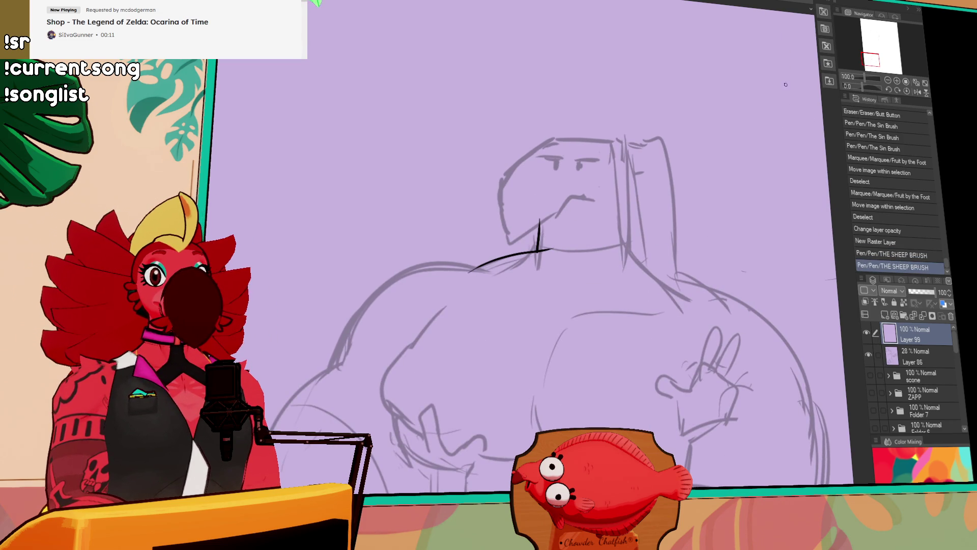
{"action": "left_click_drag", "start_coordinate": [644, 214], "coordinate": [673, 195]}
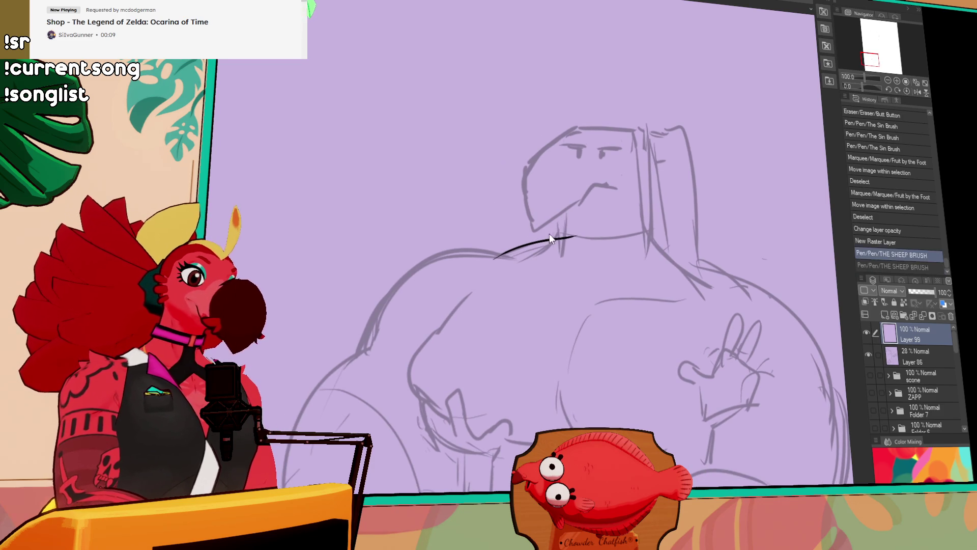
{"action": "key", "text": "ctrl+z"}
{"action": "left_click_drag", "start_coordinate": [560, 210], "coordinate": [555, 243]}
{"action": "key", "text": "ctrl+z"}
{"action": "mouse_move", "coordinate": [561, 205]}
{"action": "left_mouse_down"}
{"action": "mouse_move", "coordinate": [557, 244]}
{"action": "mouse_move", "coordinate": [580, 230]}
{"action": "left_mouse_up"}
Ink the back-of-neck line with its diagonal running down toward the shoulder
{"action": "left_click_drag", "start_coordinate": [652, 163], "coordinate": [657, 266]}
{"action": "key", "text": "ctrl+z"}
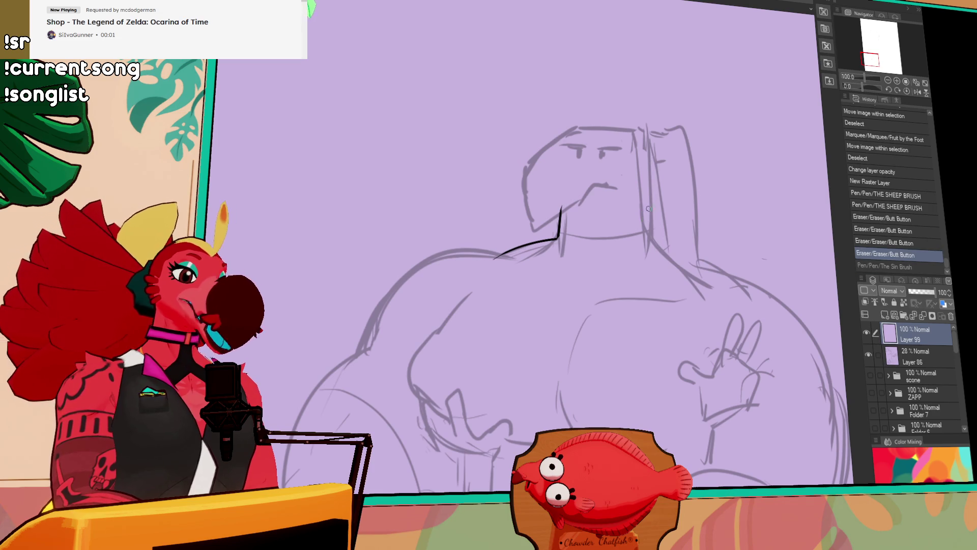
{"action": "key", "text": "ctrl+y"}
{"action": "key", "text": "ctrl+z"}
{"action": "key", "text": "ctrl+y"}
{"action": "key", "text": "ctrl+z"}
{"action": "key", "text": "ctrl+y"}
{"action": "key", "text": "ctrl+z"}
{"action": "left_click_drag", "start_coordinate": [652, 158], "coordinate": [661, 256]}
{"action": "key", "text": "ctrl+z"}
{"action": "key", "text": "ctrl+z"}
{"action": "mouse_move", "coordinate": [652, 173]}
{"action": "left_mouse_down"}
{"action": "mouse_move", "coordinate": [663, 255]}
{"action": "mouse_move", "coordinate": [692, 275]}
{"action": "left_mouse_up"}
{"action": "key", "text": "ctrl+z"}
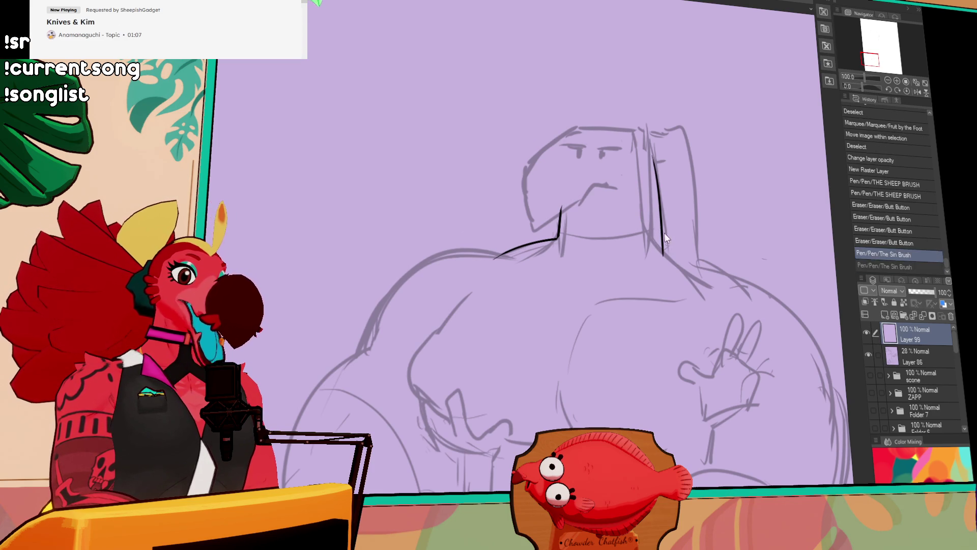
{"action": "key", "text": "ctrl+z"}
{"action": "left_click_drag", "start_coordinate": [662, 234], "coordinate": [702, 286]}
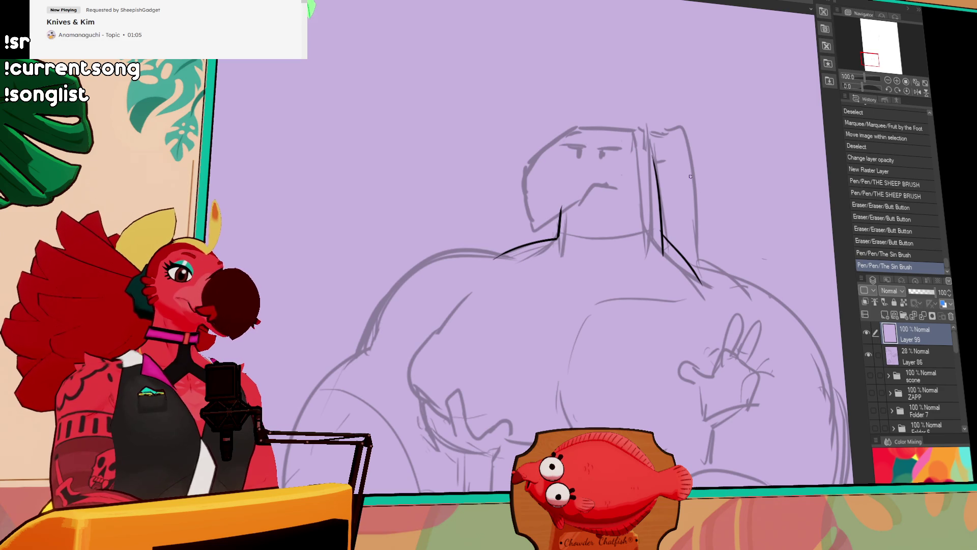
{"action": "key", "text": "ctrl+z"}
{"action": "left_click_drag", "start_coordinate": [662, 234], "coordinate": [710, 285]}
{"action": "key", "text": "ctrl+z"}
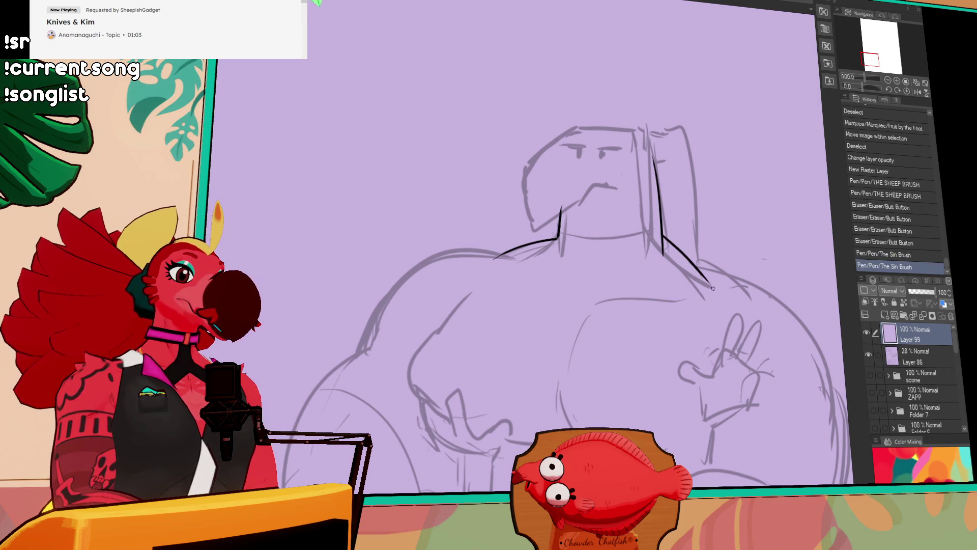
{"action": "left_click_drag", "start_coordinate": [661, 243], "coordinate": [662, 265]}
{"action": "mouse_move", "coordinate": [616, 249]}
{"action": "left_mouse_down"}
{"action": "mouse_move", "coordinate": [686, 183]}
{"action": "mouse_move", "coordinate": [665, 252]}
{"action": "left_mouse_up"}
Draw the long left shoulder curve where the neck meets the shoulder
{"action": "left_click_drag", "start_coordinate": [412, 362], "coordinate": [427, 306]}
{"action": "key", "text": "ctrl+z"}
{"action": "left_click_drag", "start_coordinate": [531, 304], "coordinate": [534, 301]}
{"action": "key", "text": "ctrl+z"}
{"action": "mouse_move", "coordinate": [413, 371]}
{"action": "left_mouse_down"}
{"action": "mouse_move", "coordinate": [422, 333]}
{"action": "mouse_move", "coordinate": [588, 257]}
{"action": "mouse_move", "coordinate": [482, 258]}
{"action": "mouse_move", "coordinate": [588, 261]}
{"action": "mouse_move", "coordinate": [438, 290]}
{"action": "mouse_move", "coordinate": [553, 252]}
{"action": "mouse_move", "coordinate": [587, 273]}
{"action": "left_mouse_up"}
{"action": "key", "text": "ctrl+z"}
{"action": "key", "text": "ctrl+z"}
Ink the beak's lower jaw line and outline the left and top of the head
{"action": "key", "text": "ctrl+z"}
{"action": "key", "text": "ctrl+z"}
{"action": "left_click_drag", "start_coordinate": [536, 253], "coordinate": [588, 266]}
{"action": "key", "text": "ctrl+z"}
{"action": "left_click_drag", "start_coordinate": [736, 212], "coordinate": [704, 204]}
{"action": "left_click_drag", "start_coordinate": [712, 153], "coordinate": [697, 178]}
{"action": "mouse_move", "coordinate": [531, 251]}
{"action": "left_mouse_down"}
{"action": "mouse_move", "coordinate": [616, 205]}
{"action": "mouse_move", "coordinate": [684, 202]}
{"action": "left_mouse_up"}
{"action": "key", "text": "ctrl+z"}
{"action": "key", "text": "ctrl+z"}
{"action": "left_click_drag", "start_coordinate": [622, 218], "coordinate": [643, 210]}
{"action": "left_click_drag", "start_coordinate": [565, 241], "coordinate": [571, 272]}
{"action": "key", "text": "ctrl+z"}
{"action": "left_click_drag", "start_coordinate": [549, 230], "coordinate": [560, 298]}
{"action": "left_click_drag", "start_coordinate": [550, 233], "coordinate": [614, 179]}
{"action": "key", "text": "ctrl+z"}
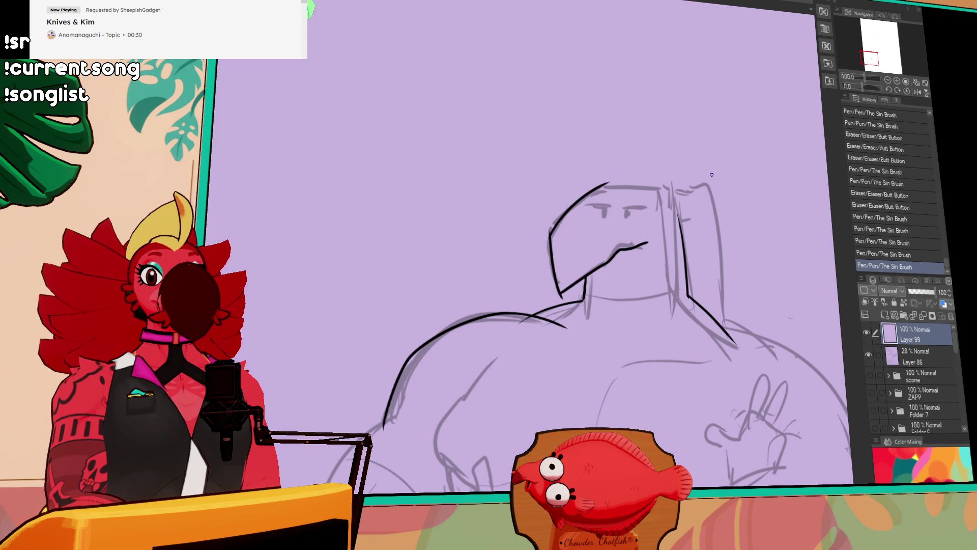
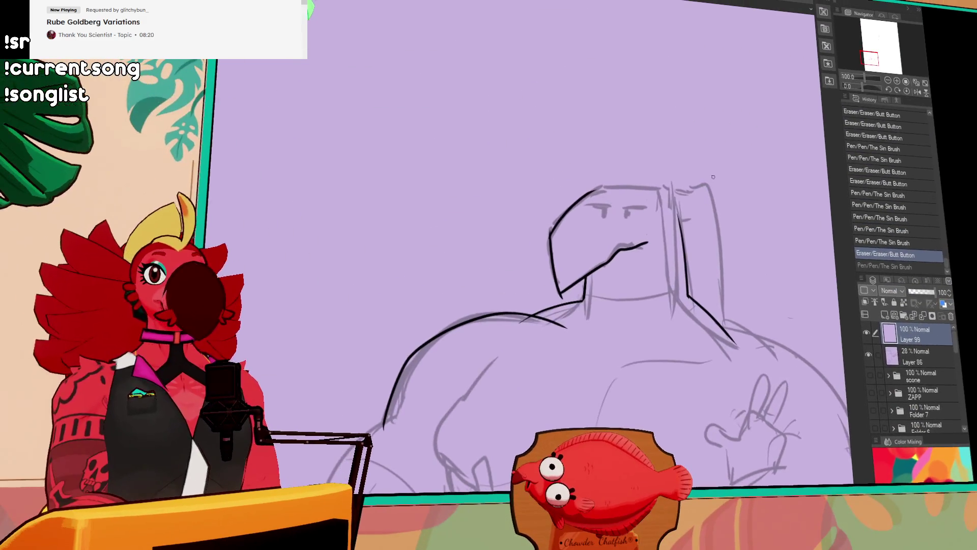
Ink the head's top edge and erase stray marks around the beak and shoulder lines
{"action": "mouse_move", "coordinate": [588, 192]}
{"action": "left_mouse_down"}
{"action": "mouse_move", "coordinate": [685, 189]}
{"action": "mouse_move", "coordinate": [631, 248]}
{"action": "left_mouse_up"}
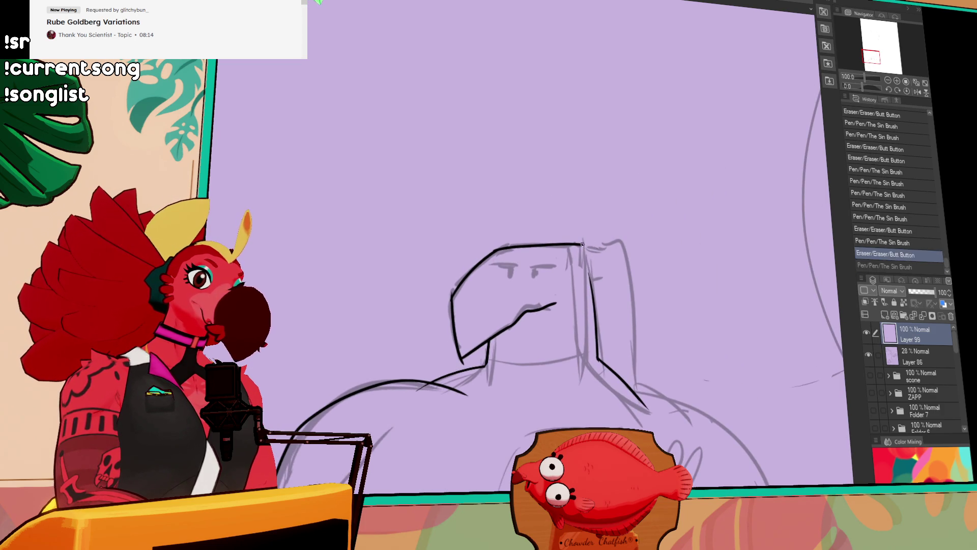
{"action": "mouse_move", "coordinate": [632, 286]}
{"action": "left_mouse_down"}
{"action": "mouse_move", "coordinate": [639, 234]}
{"action": "mouse_move", "coordinate": [704, 201]}
{"action": "left_mouse_up"}
{"action": "left_click_drag", "start_coordinate": [531, 268], "coordinate": [549, 258]}
{"action": "left_click_drag", "start_coordinate": [524, 210], "coordinate": [530, 224]}
{"action": "left_click_drag", "start_coordinate": [534, 271], "coordinate": [539, 267]}
{"action": "left_click_drag", "start_coordinate": [525, 221], "coordinate": [528, 229]}
{"action": "left_click_drag", "start_coordinate": [493, 290], "coordinate": [544, 297]}
Ink the left eyebrow and dot small pupil marks into both eyes
{"action": "key", "text": "p"}
{"action": "mouse_move", "coordinate": [568, 186]}
{"action": "left_mouse_down"}
{"action": "mouse_move", "coordinate": [605, 195]}
{"action": "mouse_move", "coordinate": [583, 196]}
{"action": "mouse_move", "coordinate": [605, 193]}
{"action": "mouse_move", "coordinate": [584, 184]}
{"action": "mouse_move", "coordinate": [567, 195]}
{"action": "mouse_move", "coordinate": [584, 179]}
{"action": "mouse_move", "coordinate": [625, 181]}
{"action": "mouse_move", "coordinate": [579, 192]}
{"action": "left_mouse_up"}
{"action": "key", "text": "ctrl+z"}
Undo the misplaced eye strokes and add a short brow line above the left eye
{"action": "key", "text": "ctrl+z"}
{"action": "key", "text": "ctrl+z"}
{"action": "key", "text": "ctrl+z"}
{"action": "key", "text": "ctrl+z"}
{"action": "key", "text": "ctrl+z"}
{"action": "left_click", "coordinate": [582, 194]}
{"action": "left_click", "coordinate": [581, 194]}
{"action": "left_click", "coordinate": [581, 194]}
{"action": "left_click", "coordinate": [605, 193]}
{"action": "left_click", "coordinate": [606, 194]}
{"action": "key", "text": "ctrl+z"}
{"action": "left_click", "coordinate": [607, 194]}
{"action": "key", "text": "ctrl+z"}
{"action": "key", "text": "ctrl+d"}
{"action": "key", "text": "ctrl+z"}
{"action": "mouse_move", "coordinate": [571, 184]}
{"action": "left_mouse_down"}
{"action": "mouse_move", "coordinate": [620, 184]}
{"action": "mouse_move", "coordinate": [587, 177]}
{"action": "mouse_move", "coordinate": [616, 175]}
{"action": "mouse_move", "coordinate": [587, 175]}
{"action": "mouse_move", "coordinate": [617, 177]}
{"action": "left_mouse_up"}
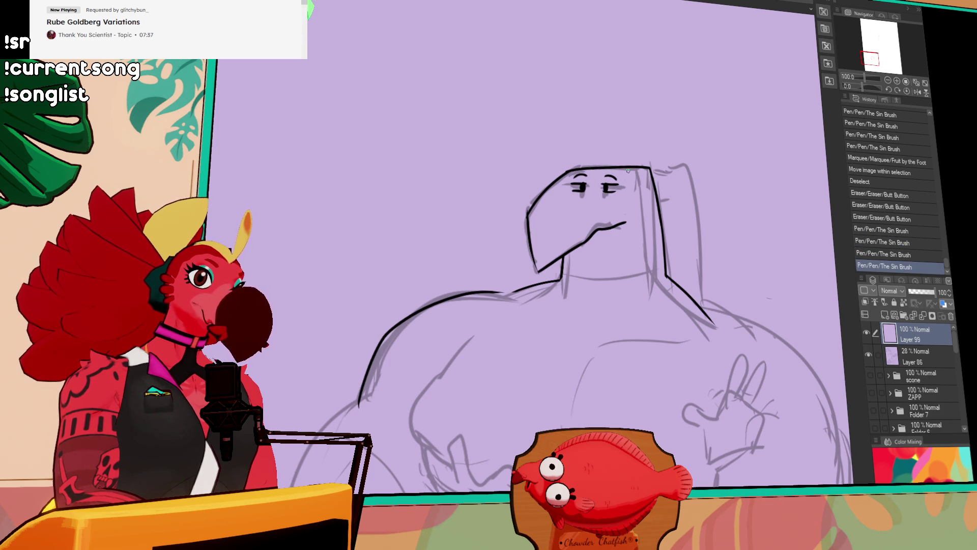
{"action": "left_click_drag", "start_coordinate": [684, 181], "coordinate": [665, 160]}
Hide Layer 86, clear all ink on Layer 99 with Ctrl+A and Delete, then re-show Layer 86
{"action": "left_click", "coordinate": [868, 355]}
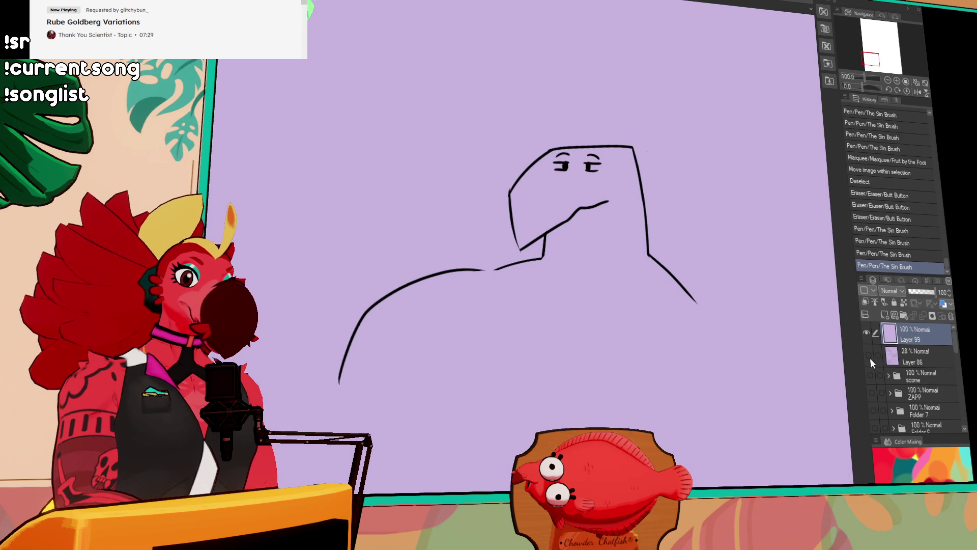
{"action": "key", "text": "ctrl+a"}
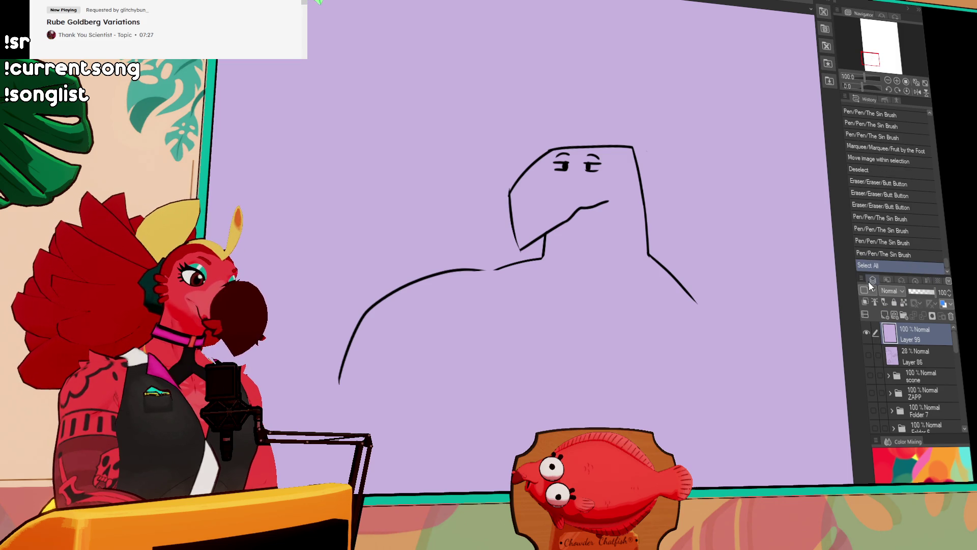
{"action": "key", "text": "Delete"}
{"action": "left_click", "coordinate": [867, 354]}
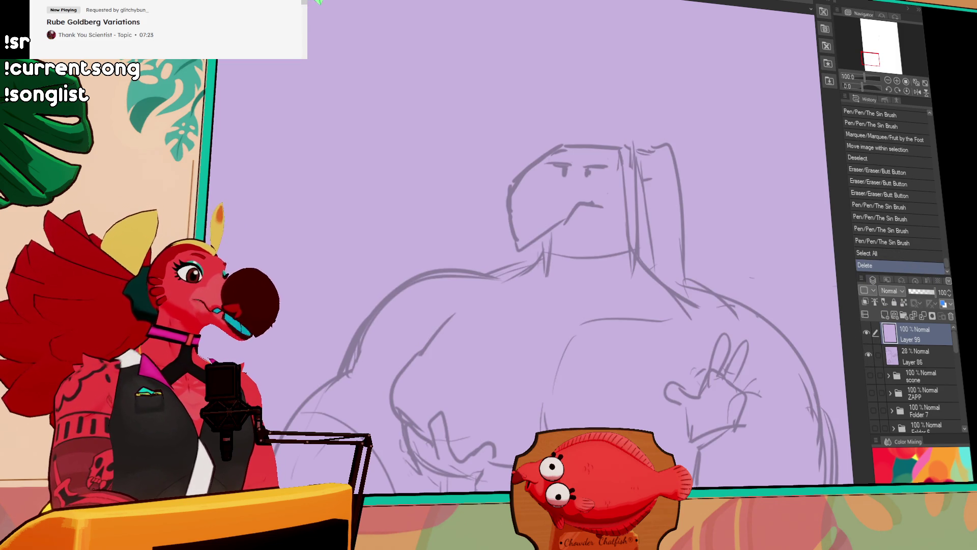
{"action": "mouse_move", "coordinate": [474, 207]}
{"action": "left_mouse_down"}
{"action": "mouse_move", "coordinate": [492, 249]}
{"action": "mouse_move", "coordinate": [338, 251]}
{"action": "mouse_move", "coordinate": [523, 90]}
{"action": "left_mouse_up"}
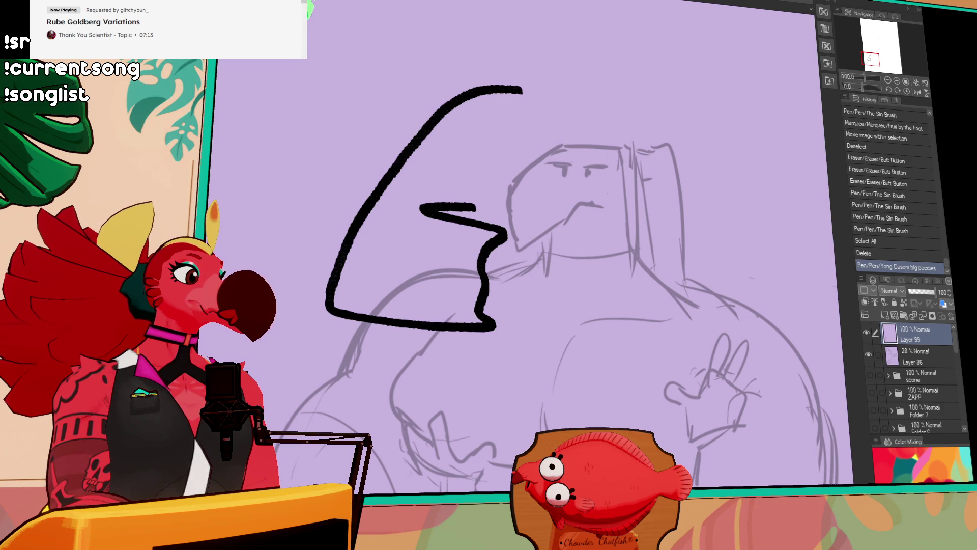
{"action": "left_click_drag", "start_coordinate": [325, 152], "coordinate": [286, 258]}
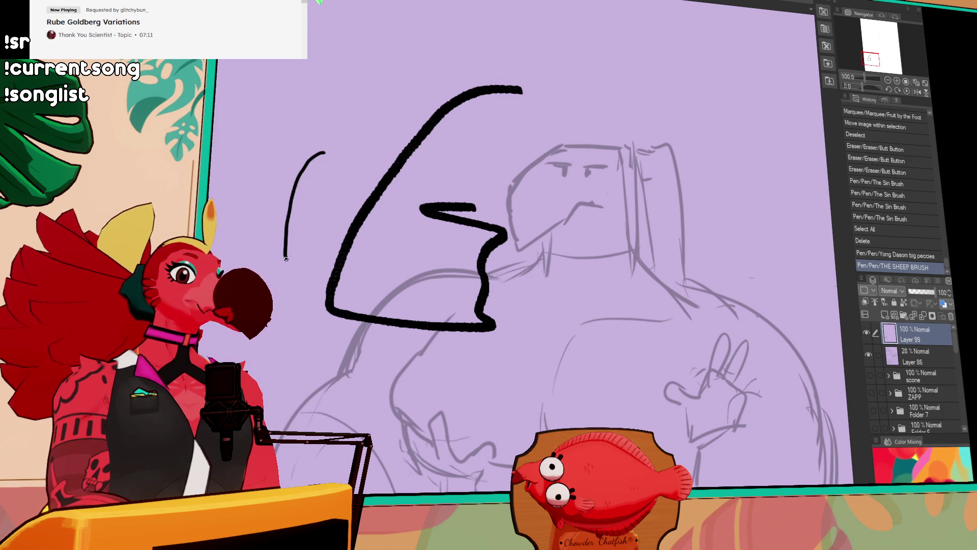
{"action": "key", "text": "ctrl+z"}
{"action": "mouse_move", "coordinate": [524, 290]}
{"action": "left_mouse_down"}
{"action": "mouse_move", "coordinate": [570, 165]}
{"action": "mouse_move", "coordinate": [593, 148]}
{"action": "left_mouse_up"}
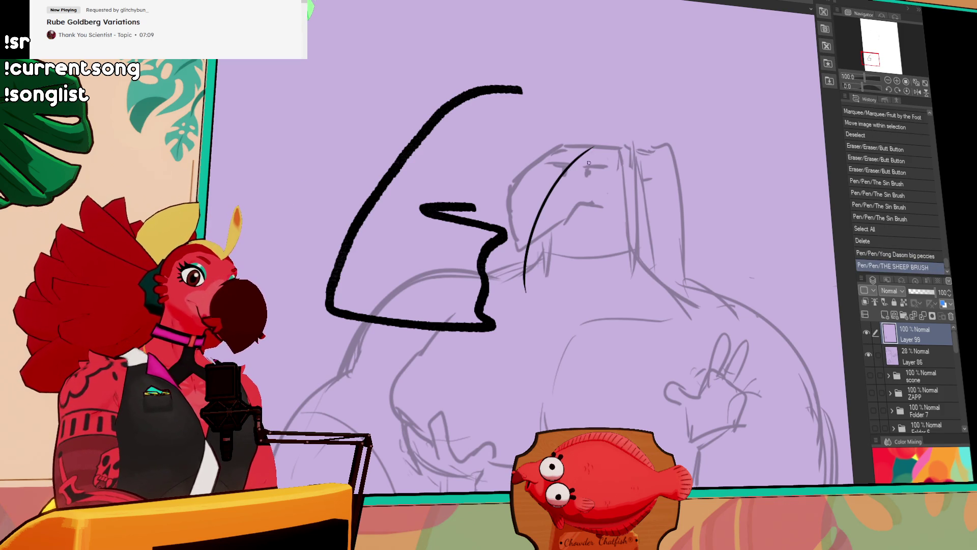
{"action": "key", "text": "ctrl+z"}
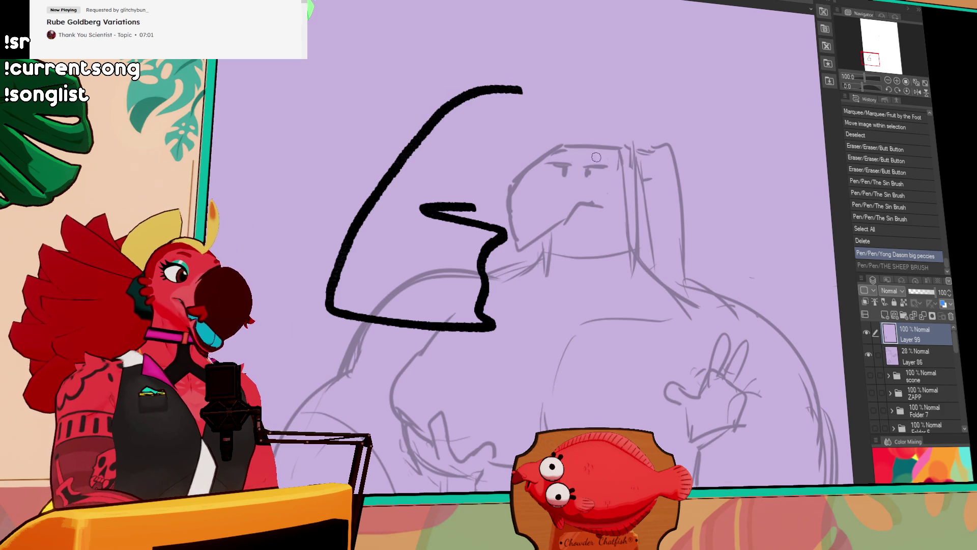
{"action": "key", "text": "ctrl+z"}
{"action": "left_click_drag", "start_coordinate": [536, 151], "coordinate": [504, 240]}
{"action": "key", "text": "ctrl+z"}
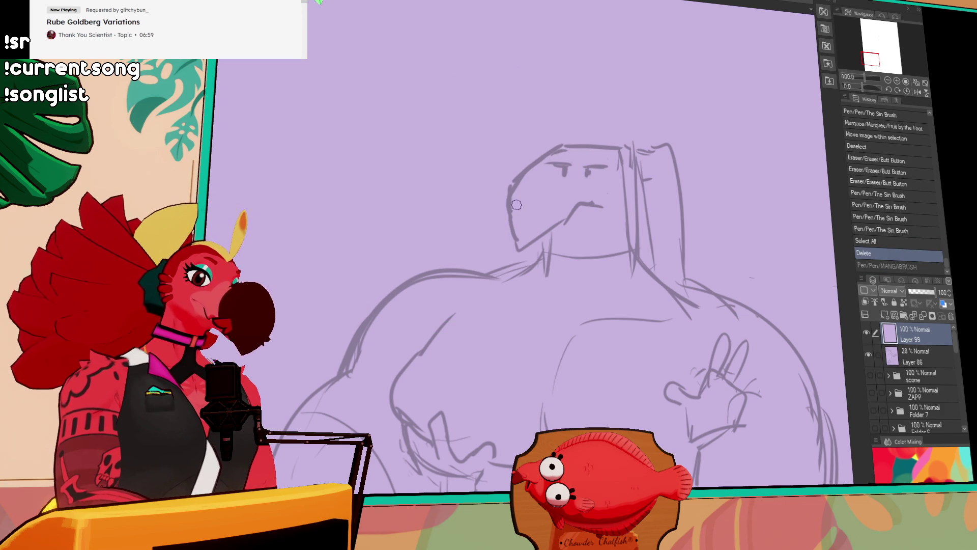
Ink the head's upper-left edge and the beak's lower line up to the mouth
{"action": "left_click_drag", "start_coordinate": [508, 194], "coordinate": [571, 142]}
{"action": "key", "text": "ctrl+z"}
{"action": "mouse_move", "coordinate": [508, 194]}
{"action": "left_mouse_down"}
{"action": "mouse_move", "coordinate": [572, 143]}
{"action": "mouse_move", "coordinate": [519, 259]}
{"action": "left_mouse_up"}
{"action": "key", "text": "ctrl+z"}
{"action": "mouse_move", "coordinate": [509, 192]}
{"action": "left_mouse_down"}
{"action": "mouse_move", "coordinate": [519, 259]}
{"action": "mouse_move", "coordinate": [585, 206]}
{"action": "left_mouse_up"}
{"action": "key", "text": "ctrl+z"}
{"action": "mouse_move", "coordinate": [517, 257]}
{"action": "left_mouse_down"}
{"action": "mouse_move", "coordinate": [584, 206]}
{"action": "mouse_move", "coordinate": [619, 203]}
{"action": "left_mouse_up"}
Darken the eye and redraw the head's top-left edge in short strokes
{"action": "scroll", "coordinate": [700, 200], "scroll_direction": "up", "scroll_amount": 1}
{"action": "left_click_drag", "start_coordinate": [680, 175], "coordinate": [698, 192]}
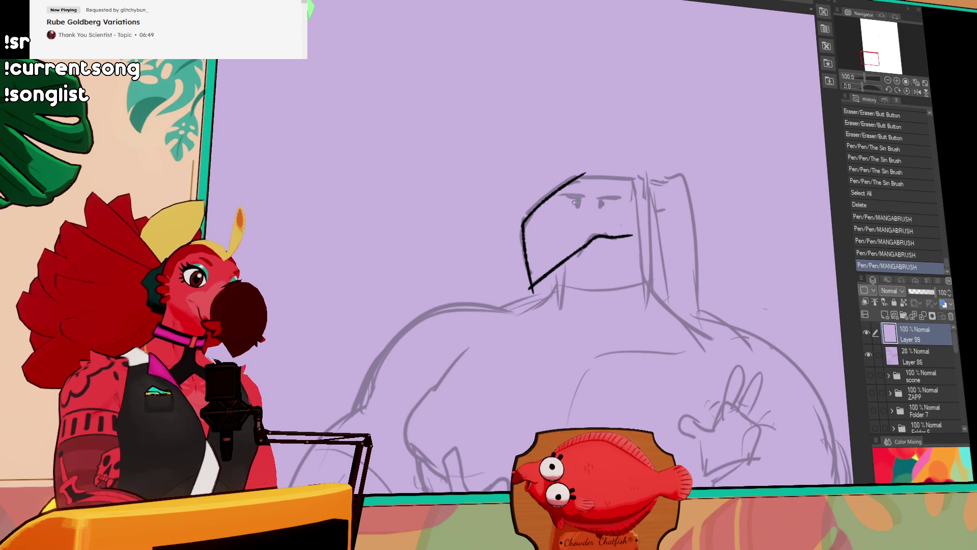
{"action": "mouse_move", "coordinate": [577, 198]}
{"action": "left_mouse_down"}
{"action": "mouse_move", "coordinate": [579, 206]}
{"action": "mouse_move", "coordinate": [619, 198]}
{"action": "mouse_move", "coordinate": [601, 204]}
{"action": "mouse_move", "coordinate": [585, 174]}
{"action": "mouse_move", "coordinate": [667, 176]}
{"action": "left_mouse_up"}
{"action": "key", "text": "ctrl+z"}
{"action": "key", "text": "ctrl+z"}
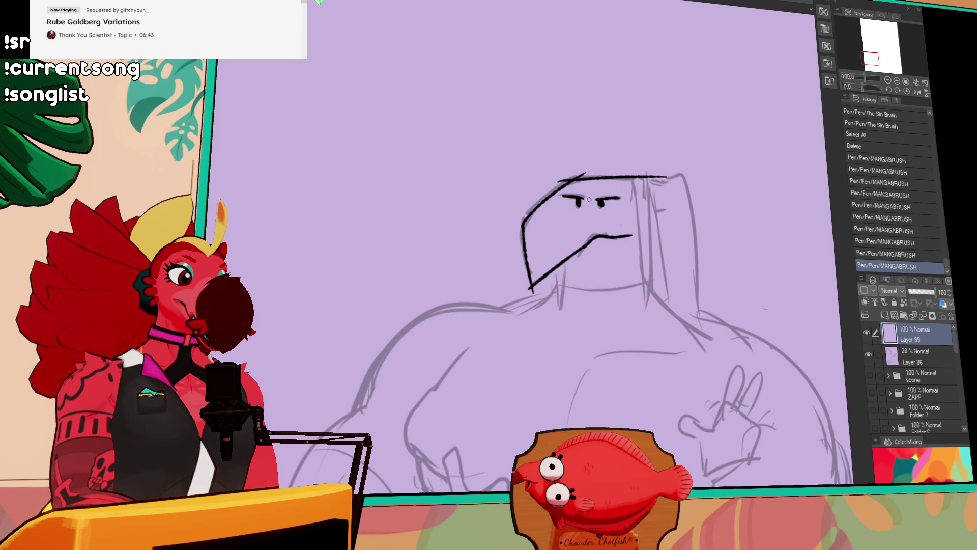
{"action": "scroll", "coordinate": [658, 169], "scroll_direction": "left", "scroll_amount": 2}
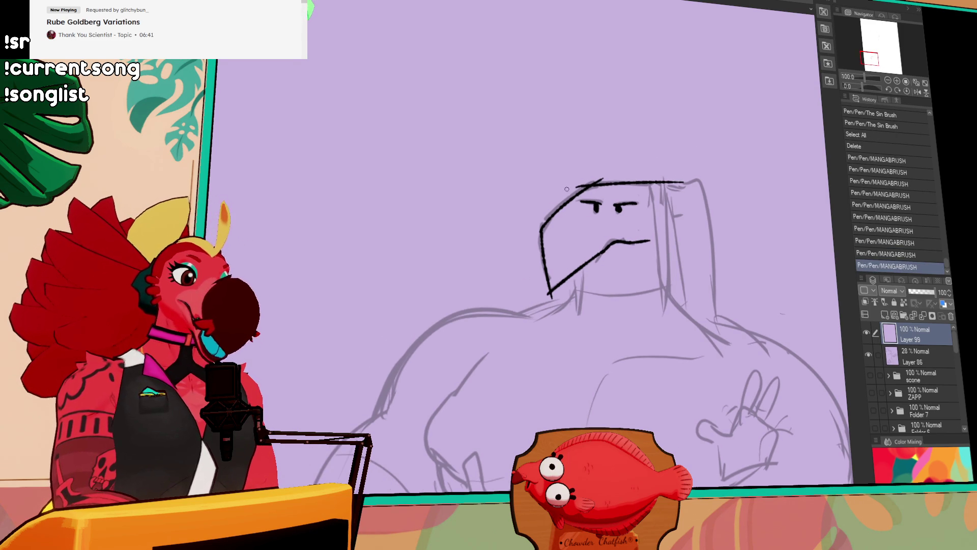
{"action": "left_click_drag", "start_coordinate": [574, 188], "coordinate": [603, 176]}
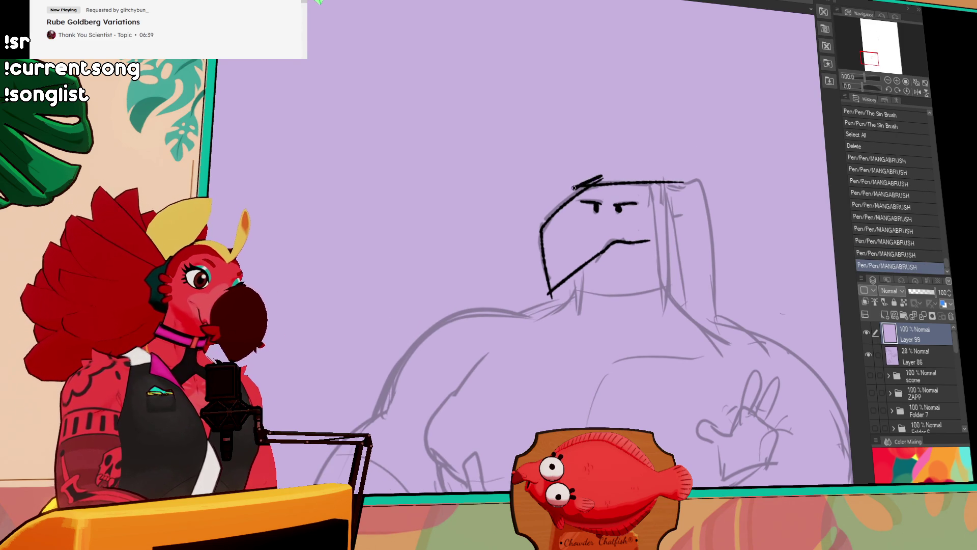
{"action": "key", "text": "ctrl+z"}
{"action": "key", "text": "ctrl+z"}
{"action": "left_click_drag", "start_coordinate": [570, 192], "coordinate": [605, 178]}
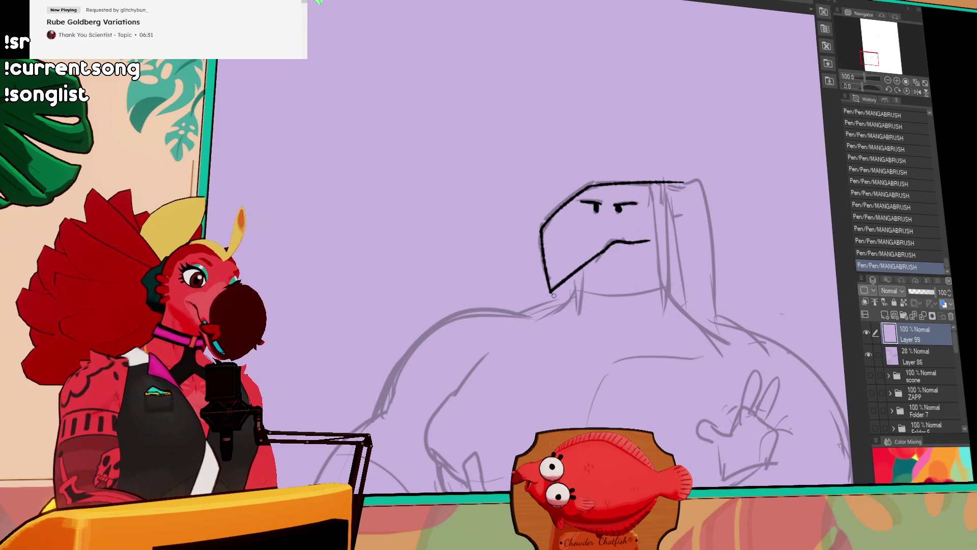
Extend the head-top line right, closing the top-right corner and drawing down the side
{"action": "mouse_move", "coordinate": [667, 183]}
{"action": "left_mouse_down"}
{"action": "mouse_move", "coordinate": [703, 181]}
{"action": "mouse_move", "coordinate": [716, 315]}
{"action": "left_mouse_up"}
{"action": "key", "text": "ctrl+z"}
{"action": "left_click_drag", "start_coordinate": [701, 185], "coordinate": [728, 342]}
{"action": "key", "text": "ctrl+z"}
{"action": "left_click_drag", "start_coordinate": [712, 244], "coordinate": [706, 228]}
{"action": "mouse_move", "coordinate": [674, 187]}
{"action": "left_mouse_down"}
{"action": "mouse_move", "coordinate": [678, 228]}
{"action": "mouse_move", "coordinate": [677, 194]}
{"action": "mouse_move", "coordinate": [667, 196]}
{"action": "mouse_move", "coordinate": [674, 172]}
{"action": "mouse_move", "coordinate": [656, 247]}
{"action": "left_mouse_up"}
{"action": "key", "text": "ctrl+z"}
Draw the long vertical crest lines behind and below the head
{"action": "key", "text": "ctrl+z"}
{"action": "key", "text": "ctrl+z"}
{"action": "key", "text": "ctrl+z"}
{"action": "left_click_drag", "start_coordinate": [646, 178], "coordinate": [660, 288]}
{"action": "key", "text": "ctrl+z"}
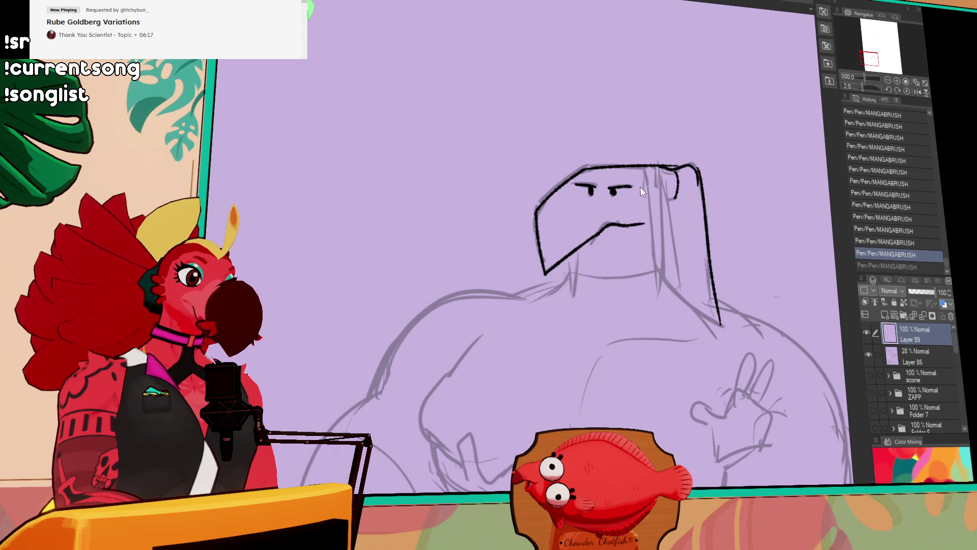
{"action": "left_click_drag", "start_coordinate": [637, 174], "coordinate": [661, 291]}
{"action": "key", "text": "ctrl+z"}
{"action": "mouse_move", "coordinate": [690, 231]}
{"action": "left_mouse_down"}
{"action": "mouse_move", "coordinate": [628, 214]}
{"action": "mouse_move", "coordinate": [621, 222]}
{"action": "left_mouse_up"}
{"action": "left_click_drag", "start_coordinate": [578, 173], "coordinate": [591, 265]}
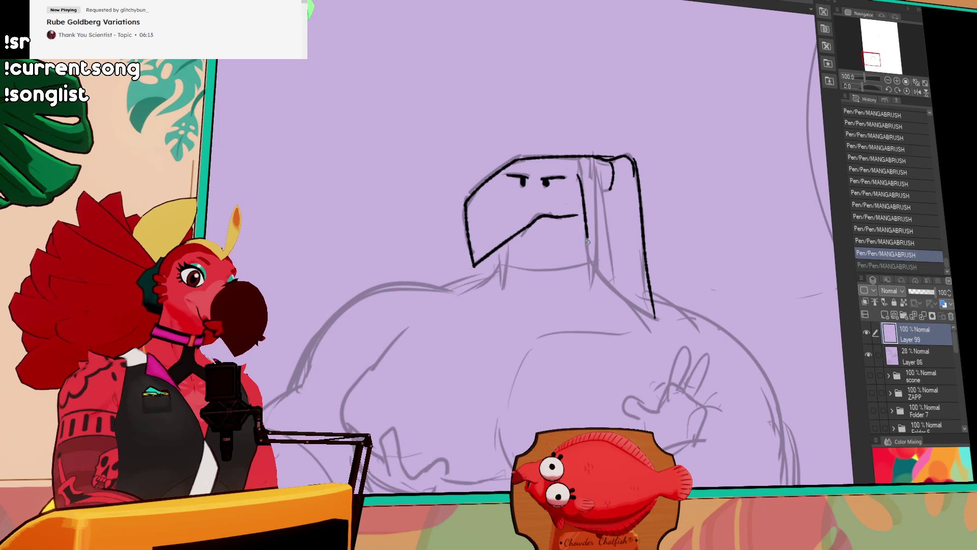
{"action": "left_click_drag", "start_coordinate": [593, 171], "coordinate": [631, 316]}
{"action": "key", "text": "ctrl+z"}
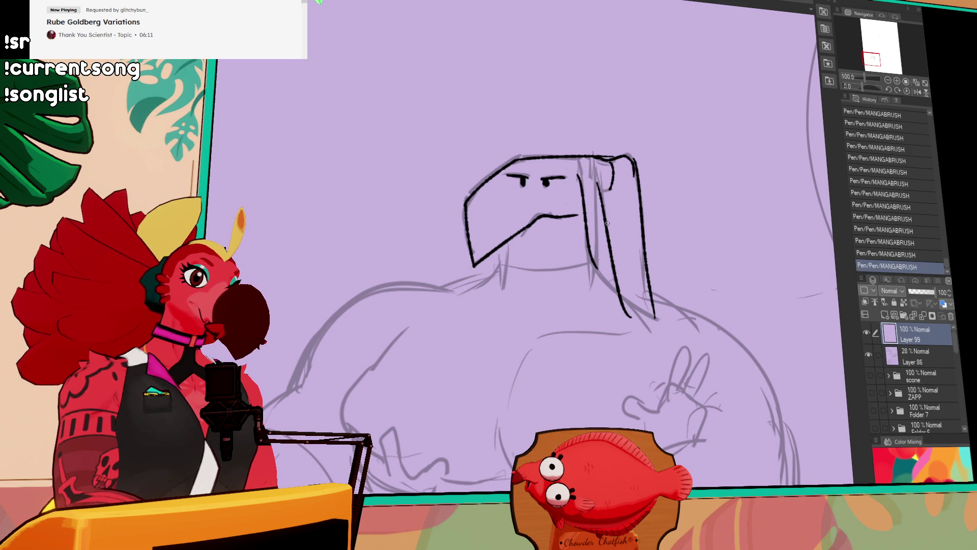
Ink the left shoulder curve from the neck and connect it back to the neck
{"action": "left_click_drag", "start_coordinate": [560, 235], "coordinate": [615, 179]}
{"action": "mouse_move", "coordinate": [492, 234]}
{"action": "left_mouse_down"}
{"action": "mouse_move", "coordinate": [568, 209]}
{"action": "mouse_move", "coordinate": [553, 219]}
{"action": "mouse_move", "coordinate": [554, 209]}
{"action": "left_mouse_up"}
{"action": "key", "text": "ctrl+z"}
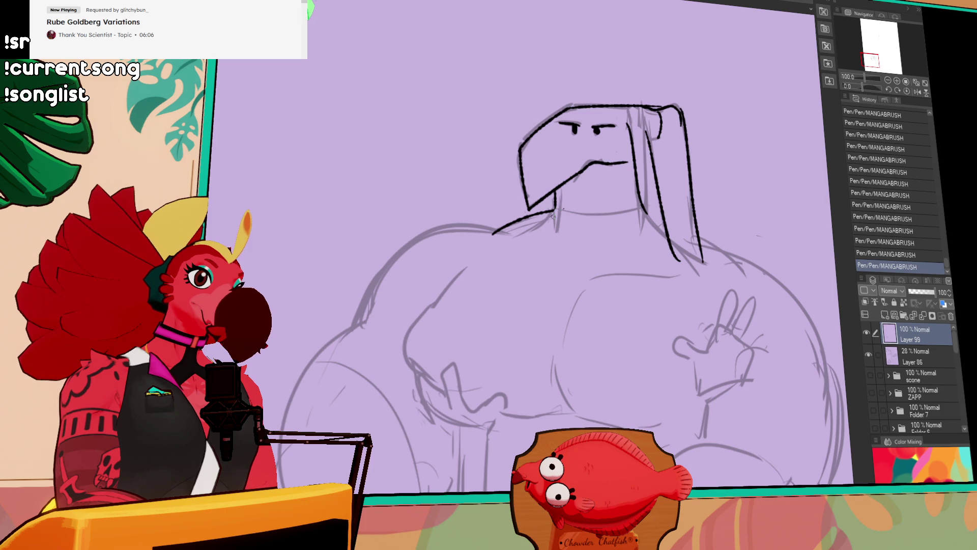
{"action": "left_click_drag", "start_coordinate": [576, 191], "coordinate": [631, 147]}
{"action": "left_click_drag", "start_coordinate": [426, 246], "coordinate": [416, 275]}
{"action": "left_click_drag", "start_coordinate": [496, 178], "coordinate": [453, 227]}
{"action": "key", "text": "ctrl+z"}
{"action": "key", "text": "ctrl+z"}
{"action": "mouse_move", "coordinate": [419, 274]}
{"action": "left_mouse_down"}
{"action": "mouse_move", "coordinate": [461, 199]}
{"action": "mouse_move", "coordinate": [563, 175]}
{"action": "left_mouse_up"}
{"action": "key", "text": "ctrl+z"}
{"action": "key", "text": "ctrl+z"}
{"action": "left_click_drag", "start_coordinate": [458, 200], "coordinate": [565, 175]}
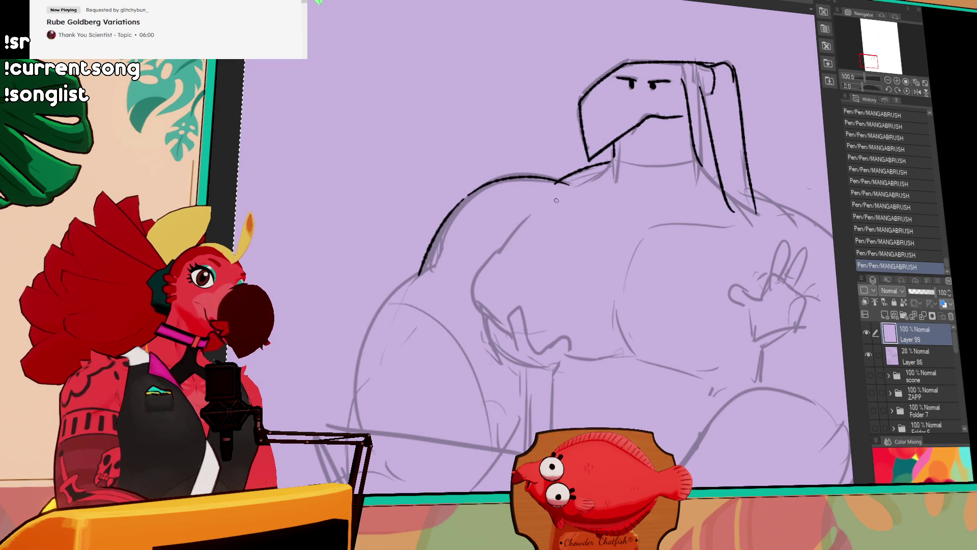
{"action": "left_click_drag", "start_coordinate": [539, 267], "coordinate": [556, 241]}
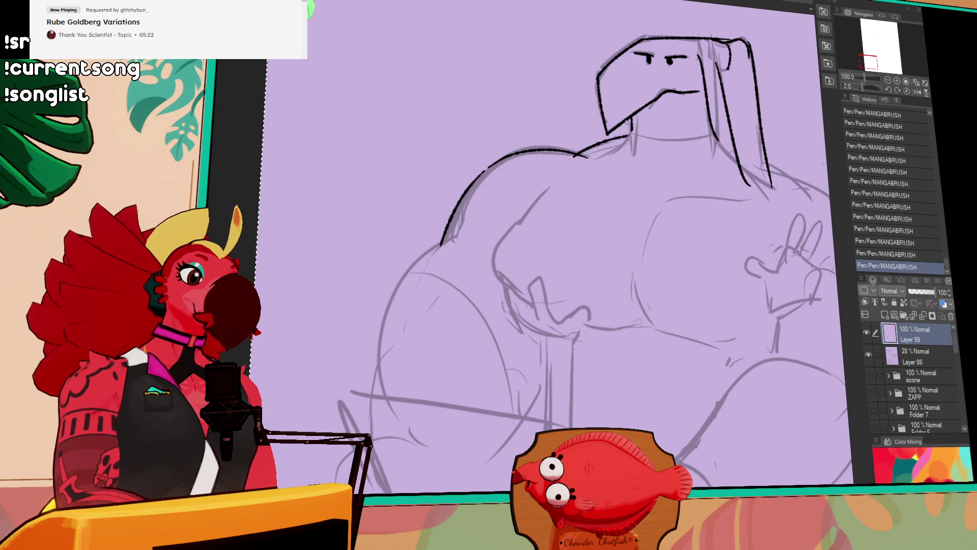
Erase stray marks near the neck and shoulder
{"action": "mouse_move", "coordinate": [590, 183]}
{"action": "left_mouse_down"}
{"action": "mouse_move", "coordinate": [563, 177]}
{"action": "mouse_move", "coordinate": [580, 169]}
{"action": "left_mouse_up"}
{"action": "mouse_move", "coordinate": [782, 172]}
{"action": "left_mouse_down"}
{"action": "mouse_move", "coordinate": [723, 166]}
{"action": "mouse_move", "coordinate": [692, 181]}
{"action": "mouse_move", "coordinate": [667, 219]}
{"action": "mouse_move", "coordinate": [637, 179]}
{"action": "mouse_move", "coordinate": [650, 187]}
{"action": "left_mouse_up"}
{"action": "left_click_drag", "start_coordinate": [633, 168], "coordinate": [677, 209]}
{"action": "key", "text": "ctrl+z"}
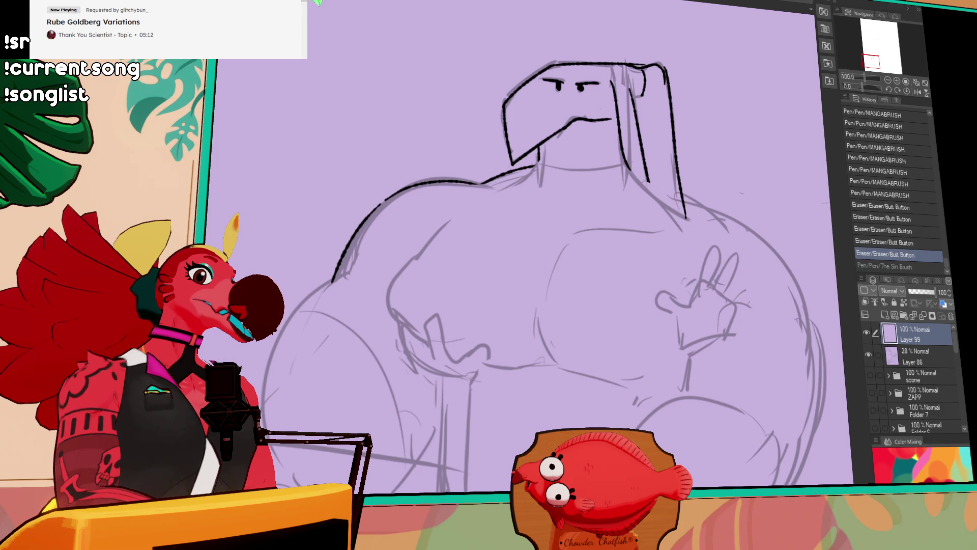
{"action": "mouse_move", "coordinate": [636, 159]}
{"action": "left_mouse_down"}
{"action": "mouse_move", "coordinate": [657, 189]}
{"action": "mouse_move", "coordinate": [775, 250]}
{"action": "mouse_move", "coordinate": [806, 316]}
{"action": "left_mouse_up"}
{"action": "key", "text": "ctrl+z"}
Ink the belly's outer curve, retrying until the line is clean
{"action": "left_click_drag", "start_coordinate": [806, 315], "coordinate": [636, 218]}
{"action": "key", "text": "ctrl+z"}
{"action": "left_click_drag", "start_coordinate": [502, 96], "coordinate": [630, 320]}
{"action": "key", "text": "ctrl+z"}
{"action": "left_click_drag", "start_coordinate": [503, 96], "coordinate": [628, 318]}
{"action": "key", "text": "ctrl+z"}
{"action": "mouse_move", "coordinate": [514, 104]}
{"action": "left_mouse_down"}
{"action": "mouse_move", "coordinate": [656, 264]}
{"action": "mouse_move", "coordinate": [650, 305]}
{"action": "left_mouse_up"}
{"action": "left_click_drag", "start_coordinate": [659, 272], "coordinate": [598, 412]}
Ink the belly crease curve, redrawing it until it sits right
{"action": "left_click_drag", "start_coordinate": [499, 299], "coordinate": [556, 205]}
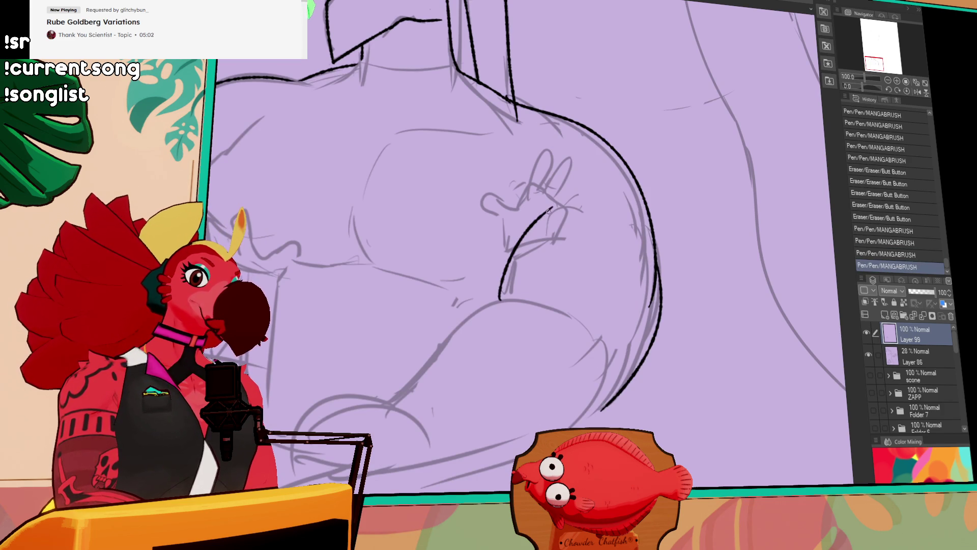
{"action": "key", "text": "ctrl+z"}
{"action": "mouse_move", "coordinate": [496, 301]}
{"action": "left_mouse_down"}
{"action": "mouse_move", "coordinate": [556, 196]}
{"action": "mouse_move", "coordinate": [562, 229]}
{"action": "left_mouse_up"}
{"action": "key", "text": "ctrl+z"}
{"action": "mouse_move", "coordinate": [515, 314]}
{"action": "left_mouse_down"}
{"action": "mouse_move", "coordinate": [539, 231]}
{"action": "mouse_move", "coordinate": [593, 188]}
{"action": "left_mouse_up"}
{"action": "key", "text": "ctrl+z"}
{"action": "key", "text": "ctrl+y"}
Ink a line down the figure's left side and test a chest stroke
{"action": "mouse_move", "coordinate": [466, 190]}
{"action": "left_mouse_down"}
{"action": "mouse_move", "coordinate": [497, 222]}
{"action": "mouse_move", "coordinate": [660, 220]}
{"action": "left_mouse_up"}
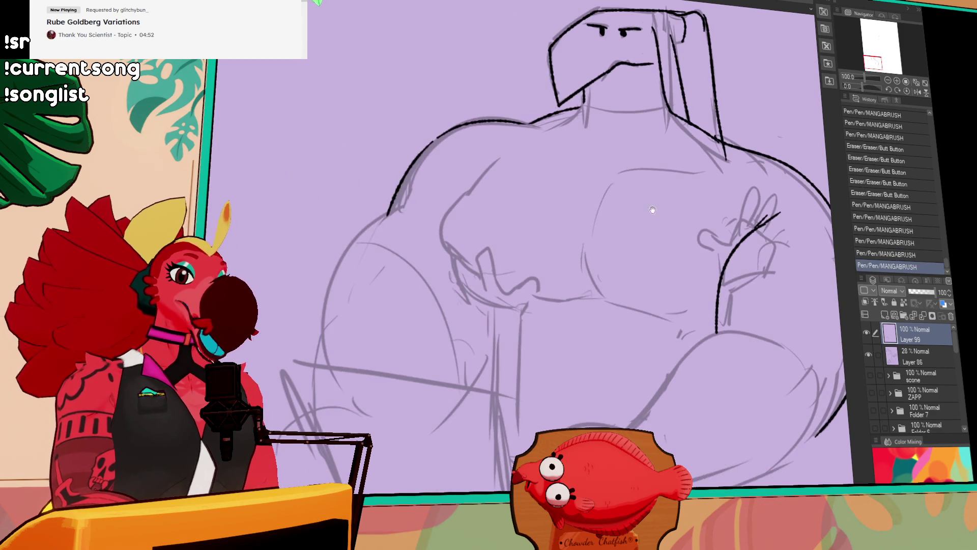
{"action": "left_click_drag", "start_coordinate": [545, 233], "coordinate": [650, 170]}
{"action": "mouse_move", "coordinate": [530, 208]}
{"action": "left_mouse_down"}
{"action": "mouse_move", "coordinate": [494, 248]}
{"action": "mouse_move", "coordinate": [490, 392]}
{"action": "left_mouse_up"}
{"action": "left_click_drag", "start_coordinate": [640, 238], "coordinate": [600, 226]}
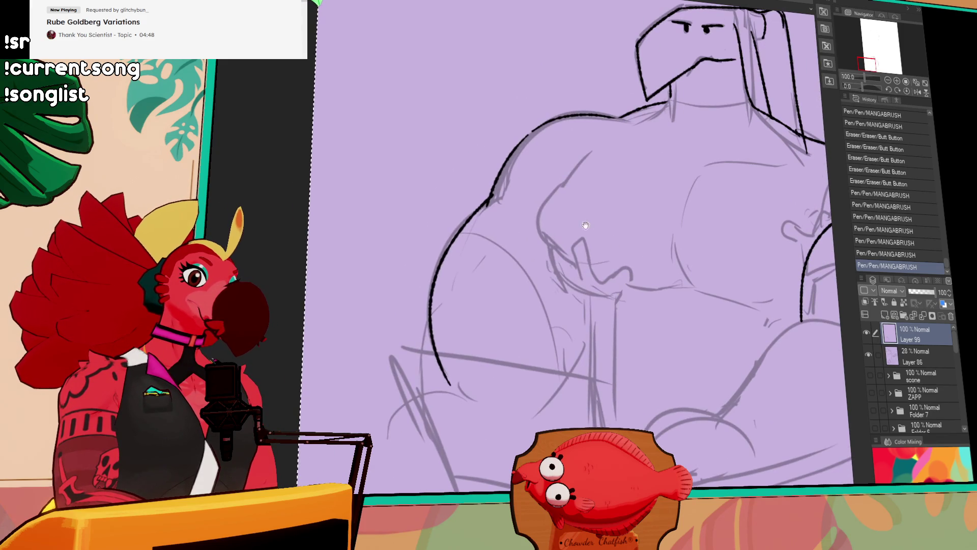
{"action": "left_click_drag", "start_coordinate": [585, 152], "coordinate": [557, 264]}
{"action": "key", "text": "ctrl+z"}
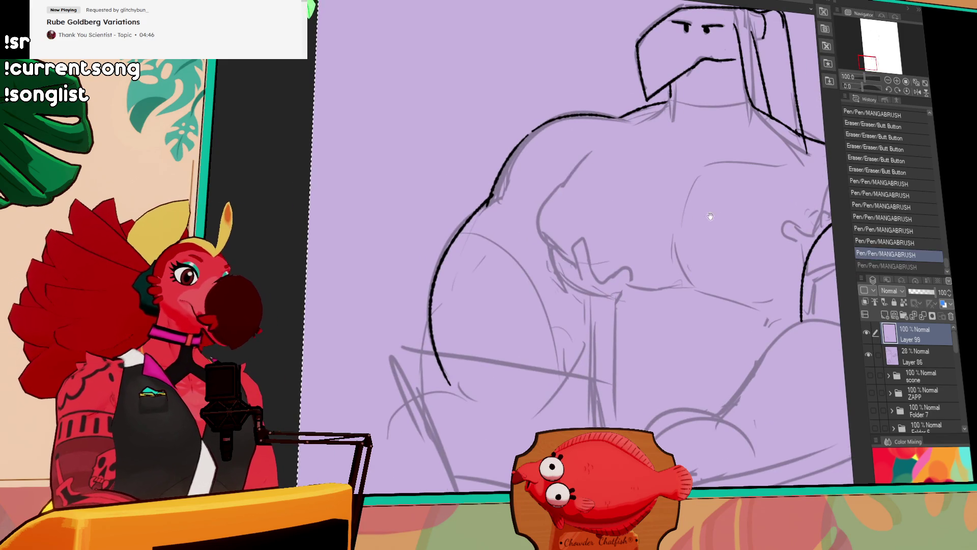
Ink the curve along the left chest and arm, plus a short vertical chest line
{"action": "left_click_drag", "start_coordinate": [710, 216], "coordinate": [657, 222]}
{"action": "mouse_move", "coordinate": [504, 267]}
{"action": "left_mouse_down"}
{"action": "mouse_move", "coordinate": [534, 183]}
{"action": "mouse_move", "coordinate": [519, 278]}
{"action": "left_mouse_up"}
{"action": "key", "text": "ctrl+z"}
{"action": "mouse_move", "coordinate": [737, 183]}
{"action": "left_mouse_down"}
{"action": "mouse_move", "coordinate": [696, 202]}
{"action": "mouse_move", "coordinate": [654, 195]}
{"action": "left_mouse_up"}
{"action": "key", "text": "ctrl+z"}
{"action": "mouse_move", "coordinate": [449, 200]}
{"action": "left_mouse_down"}
{"action": "mouse_move", "coordinate": [435, 216]}
{"action": "mouse_move", "coordinate": [428, 326]}
{"action": "mouse_move", "coordinate": [410, 257]}
{"action": "mouse_move", "coordinate": [432, 336]}
{"action": "left_mouse_up"}
{"action": "key", "text": "ctrl+z"}
{"action": "key", "text": "ctrl+z"}
{"action": "left_click_drag", "start_coordinate": [439, 207], "coordinate": [432, 335]}
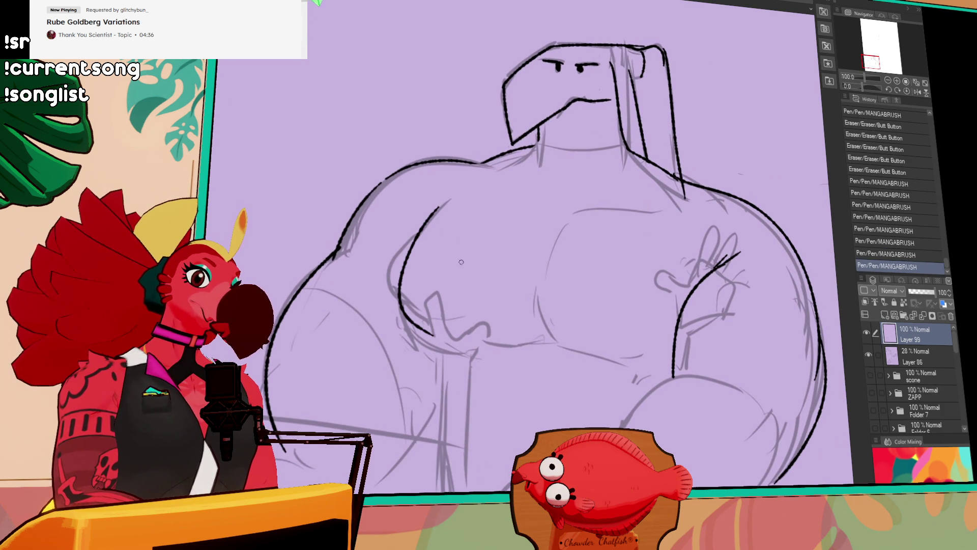
{"action": "left_click_drag", "start_coordinate": [415, 212], "coordinate": [417, 242]}
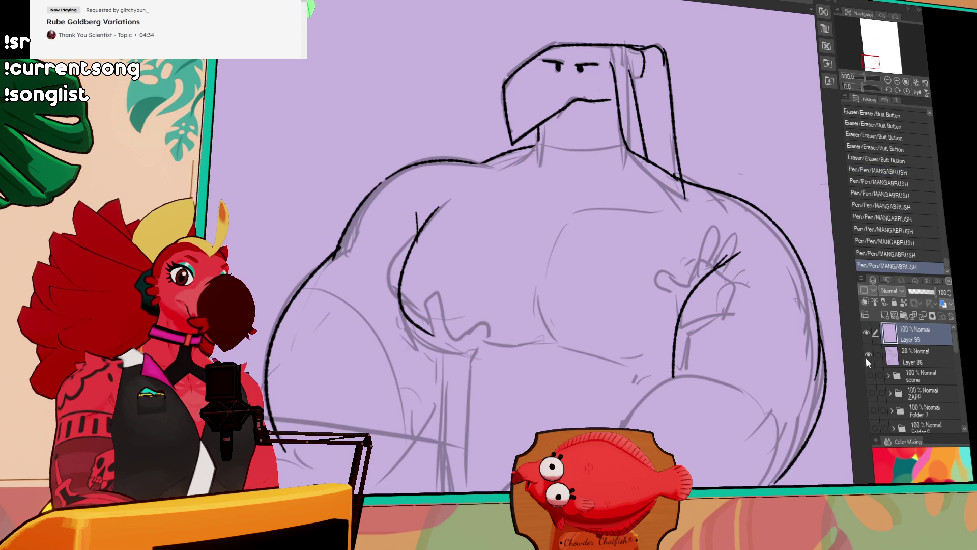
Hide the grey sketch to review the inks zoomed out, then restore it and zoom back in
{"action": "left_click", "coordinate": [867, 355]}
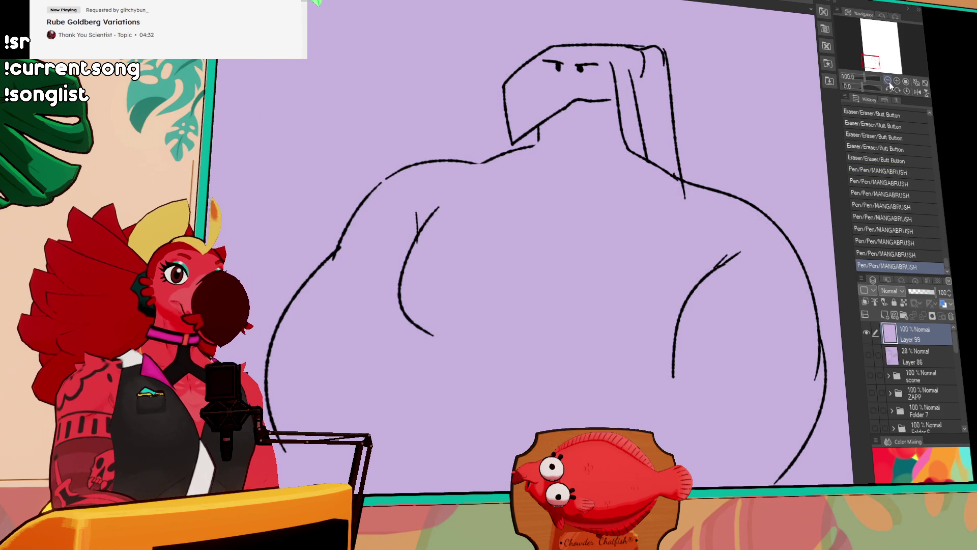
{"action": "key", "text": "ctrl+minus"}
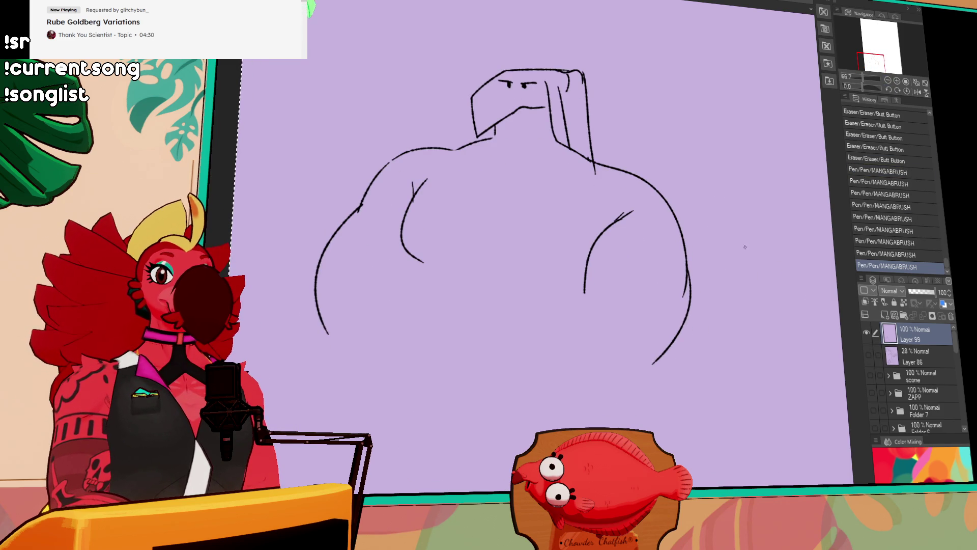
{"action": "left_click", "coordinate": [867, 355]}
{"action": "key", "text": "ctrl+plus"}
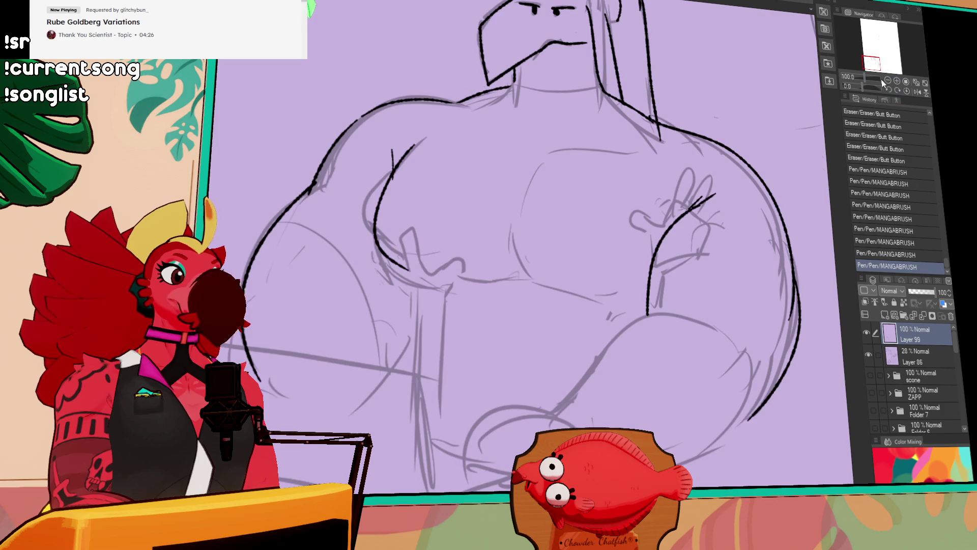
{"action": "left_click_drag", "start_coordinate": [589, 188], "coordinate": [589, 205]}
Ink the lower pectoral curves and the line beneath the chest
{"action": "mouse_move", "coordinate": [383, 273]}
{"action": "left_mouse_down"}
{"action": "mouse_move", "coordinate": [450, 299]}
{"action": "mouse_move", "coordinate": [520, 280]}
{"action": "left_mouse_up"}
{"action": "key", "text": "ctrl+z"}
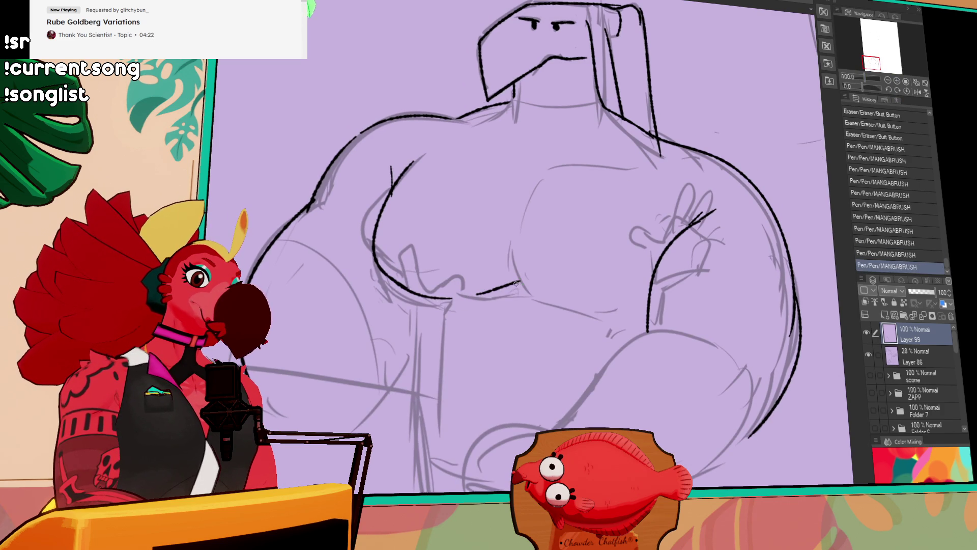
{"action": "left_click_drag", "start_coordinate": [513, 235], "coordinate": [535, 298]}
{"action": "key", "text": "ctrl+z"}
{"action": "mouse_move", "coordinate": [513, 243]}
{"action": "left_mouse_down"}
{"action": "mouse_move", "coordinate": [548, 303]}
{"action": "mouse_move", "coordinate": [646, 308]}
{"action": "left_mouse_up"}
{"action": "key", "text": "ctrl+z"}
{"action": "key", "text": "ctrl+z"}
{"action": "left_click_drag", "start_coordinate": [566, 307], "coordinate": [644, 304]}
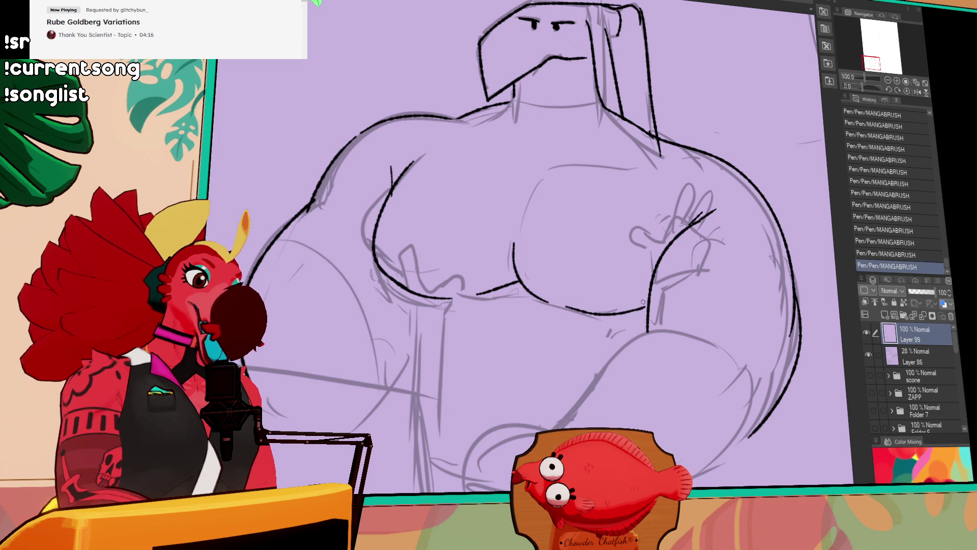
{"action": "mouse_move", "coordinate": [514, 250]}
{"action": "left_mouse_down"}
{"action": "mouse_move", "coordinate": [517, 209]}
{"action": "mouse_move", "coordinate": [542, 169]}
{"action": "mouse_move", "coordinate": [622, 187]}
{"action": "mouse_move", "coordinate": [539, 224]}
{"action": "mouse_move", "coordinate": [555, 181]}
{"action": "left_mouse_up"}
{"action": "key", "text": "ctrl+z"}
{"action": "key", "text": "ctrl+z"}
{"action": "key", "text": "ctrl+z"}
Add short muscle detail marks across the upper chest
{"action": "key", "text": "ctrl+z"}
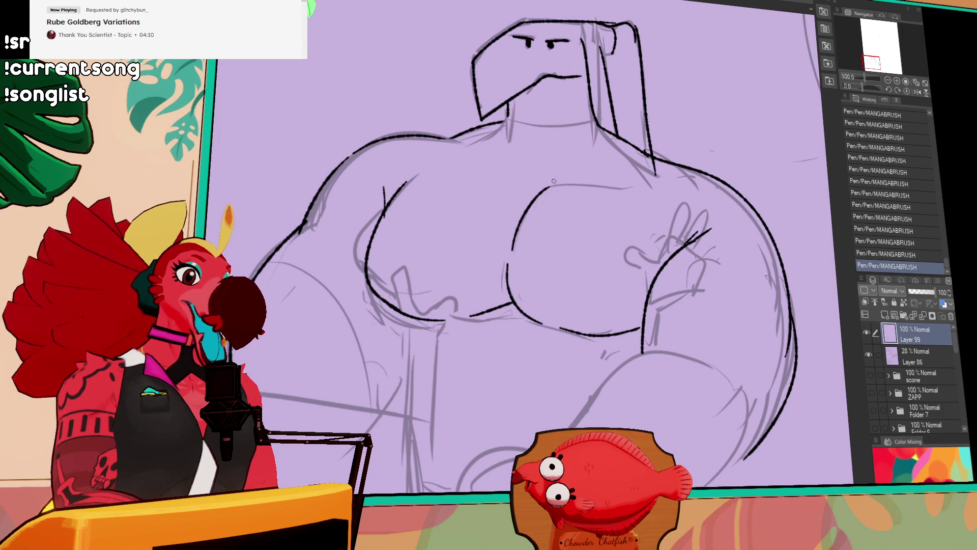
{"action": "left_click_drag", "start_coordinate": [679, 162], "coordinate": [686, 165]}
{"action": "mouse_move", "coordinate": [564, 185]}
{"action": "left_mouse_down"}
{"action": "mouse_move", "coordinate": [585, 168]}
{"action": "mouse_move", "coordinate": [565, 183]}
{"action": "mouse_move", "coordinate": [681, 186]}
{"action": "left_mouse_up"}
{"action": "key", "text": "ctrl+z"}
{"action": "key", "text": "ctrl+z"}
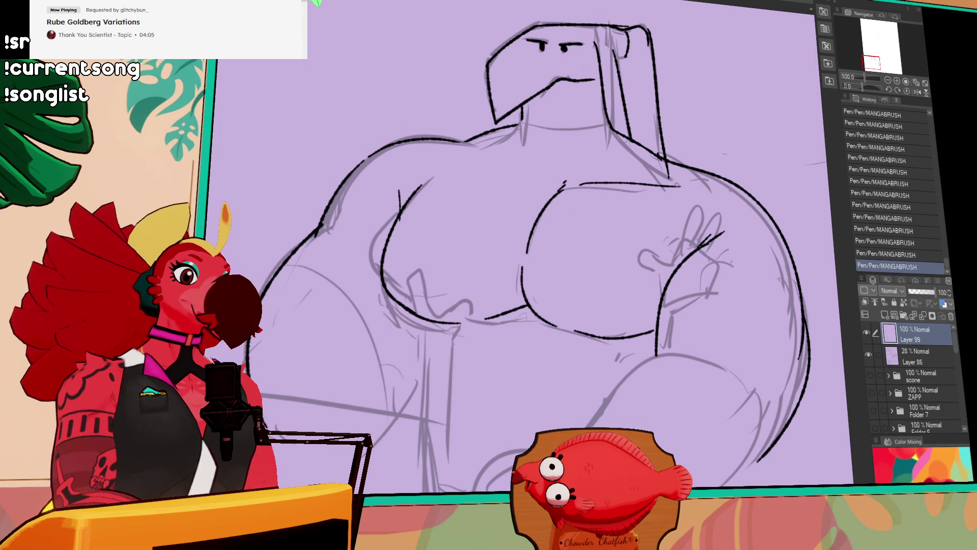
{"action": "left_click_drag", "start_coordinate": [616, 192], "coordinate": [636, 194]}
{"action": "mouse_move", "coordinate": [476, 155]}
{"action": "left_mouse_down"}
{"action": "mouse_move", "coordinate": [537, 177]}
{"action": "mouse_move", "coordinate": [507, 175]}
{"action": "mouse_move", "coordinate": [520, 180]}
{"action": "left_mouse_up"}
{"action": "key", "text": "ctrl+z"}
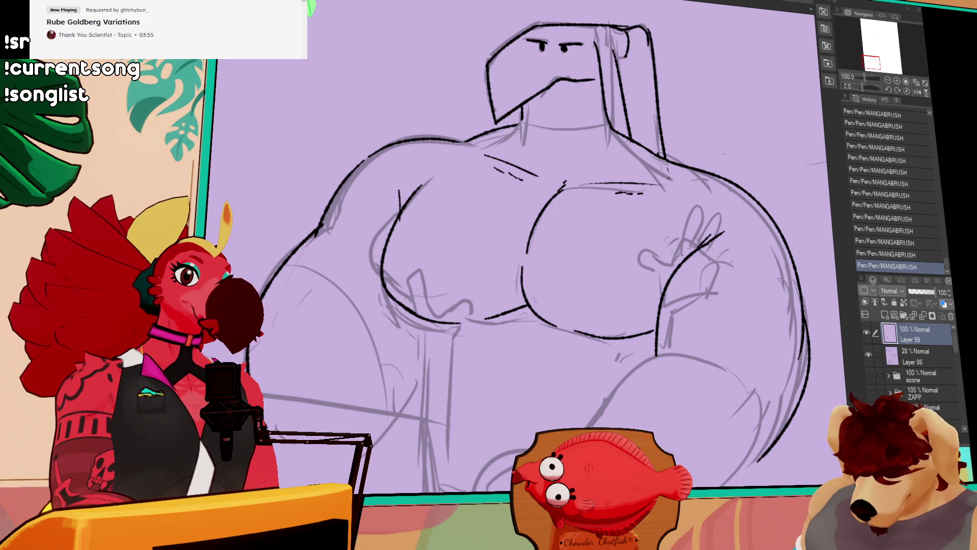
Switch to the malbecsticker document with Ctrl+Tab and zoom out to 50%
{"action": "scroll", "coordinate": [684, 159], "scroll_direction": "down", "scroll_amount": 2}
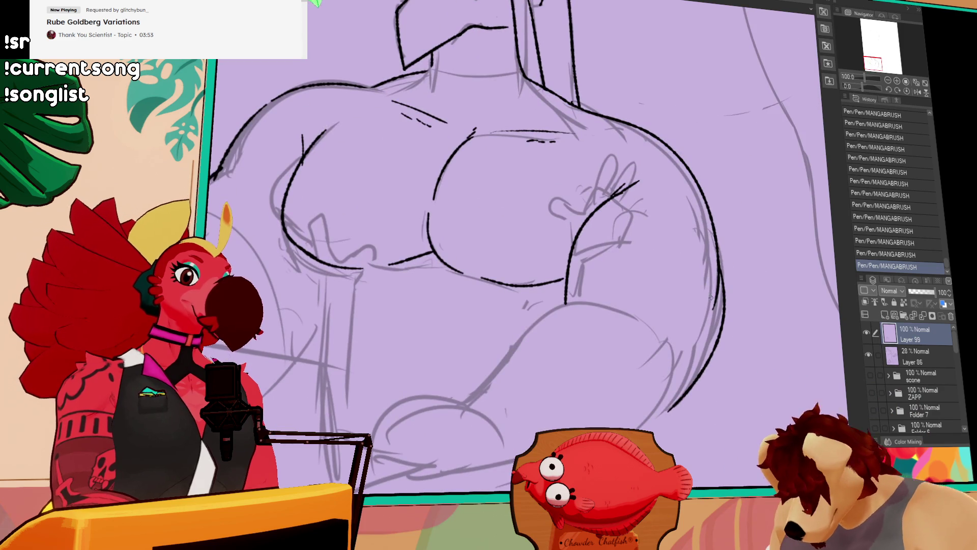
{"action": "scroll", "coordinate": [717, 277], "scroll_direction": "down", "scroll_amount": 2}
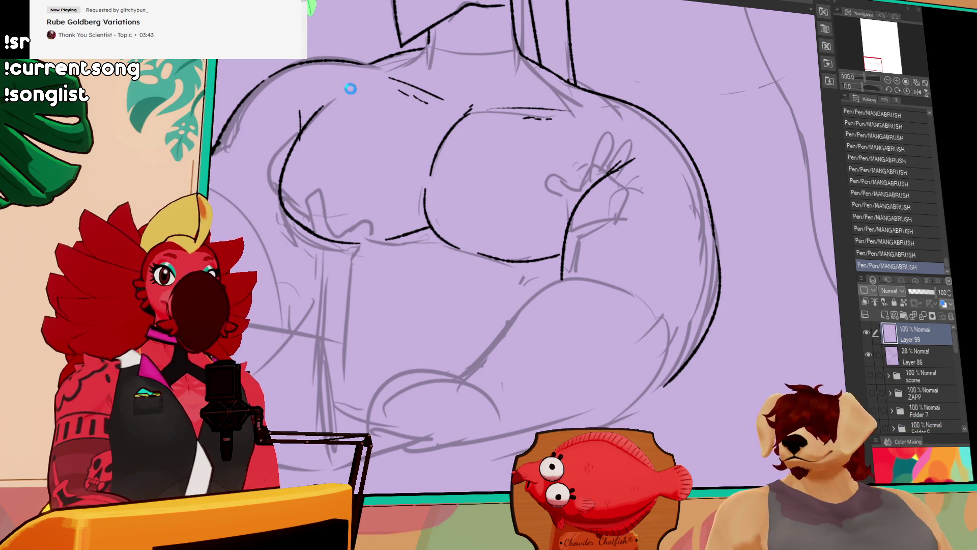
{"action": "key", "text": "ctrl+Tab"}
{"action": "scroll", "coordinate": [483, 181], "scroll_direction": "down", "scroll_amount": 2}
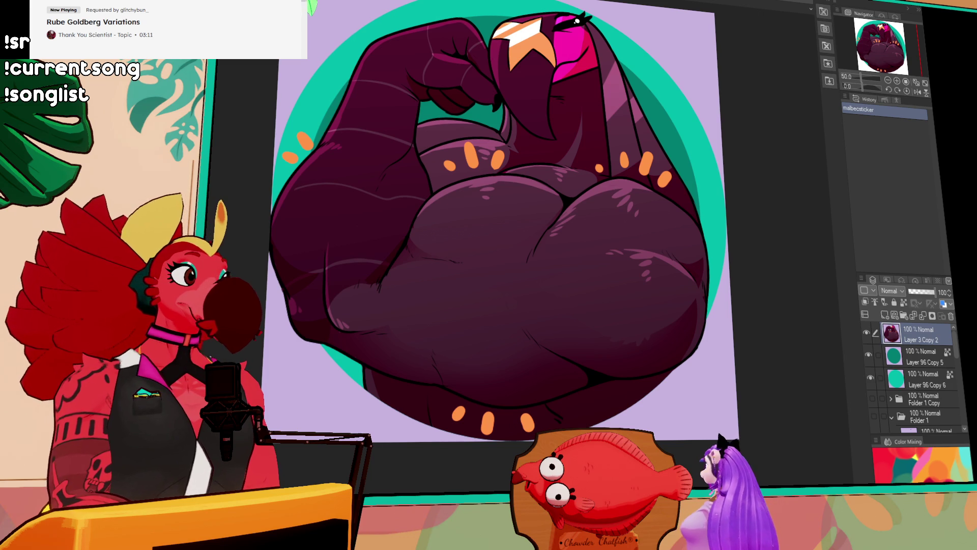
Cycle past the lineup and bakerybahnmisprites documents back to the bird sketch
{"action": "key", "text": "ctrl+Tab"}
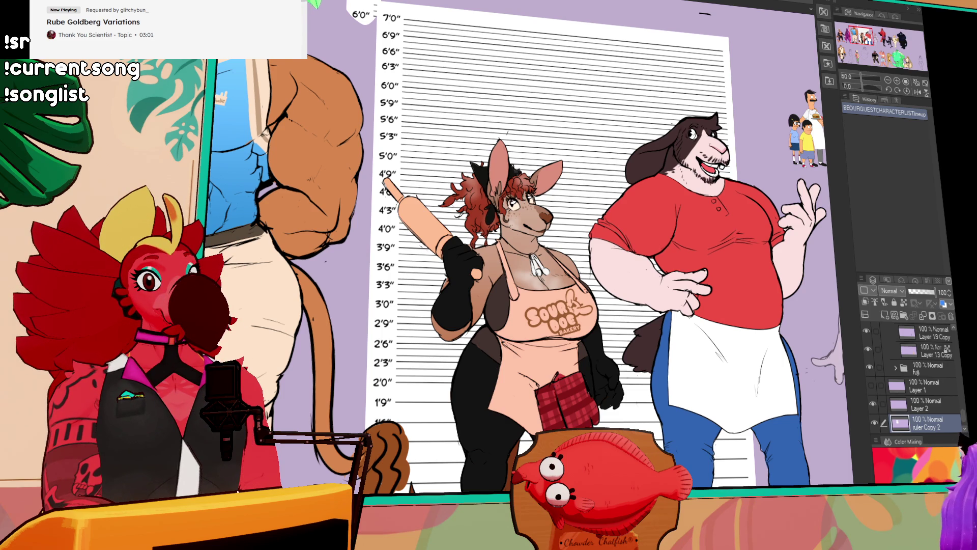
{"action": "key", "text": "ctrl+Tab"}
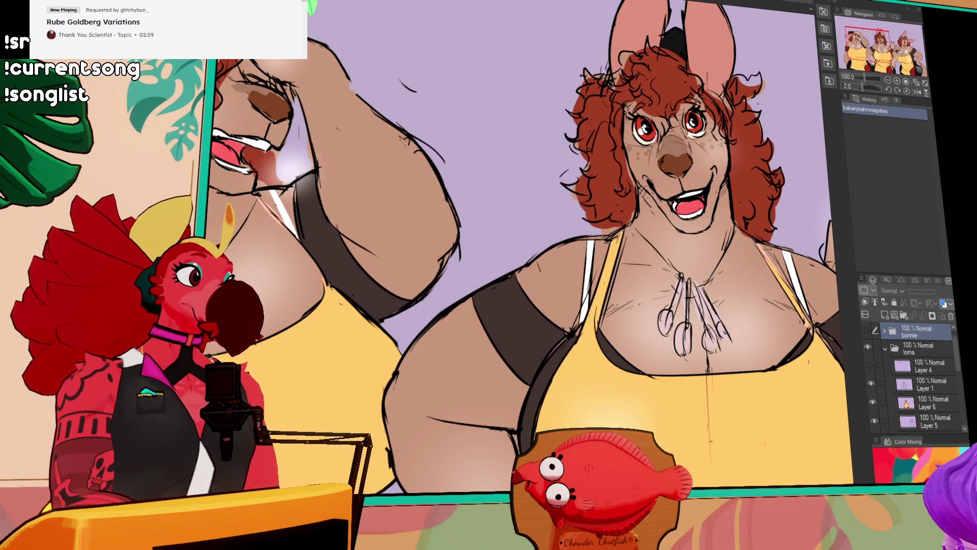
{"action": "key", "text": "ctrl+Tab"}
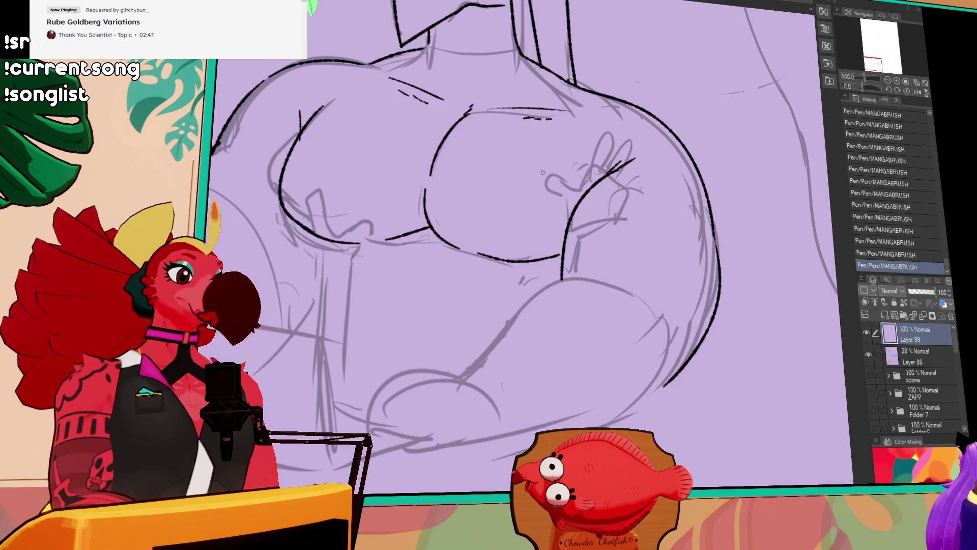
Try a vertical torso stroke and a chin line under the head, undoing both attempts
{"action": "scroll", "coordinate": [544, 156], "scroll_direction": "up", "scroll_amount": 2}
{"action": "left_click_drag", "start_coordinate": [409, 197], "coordinate": [414, 269]}
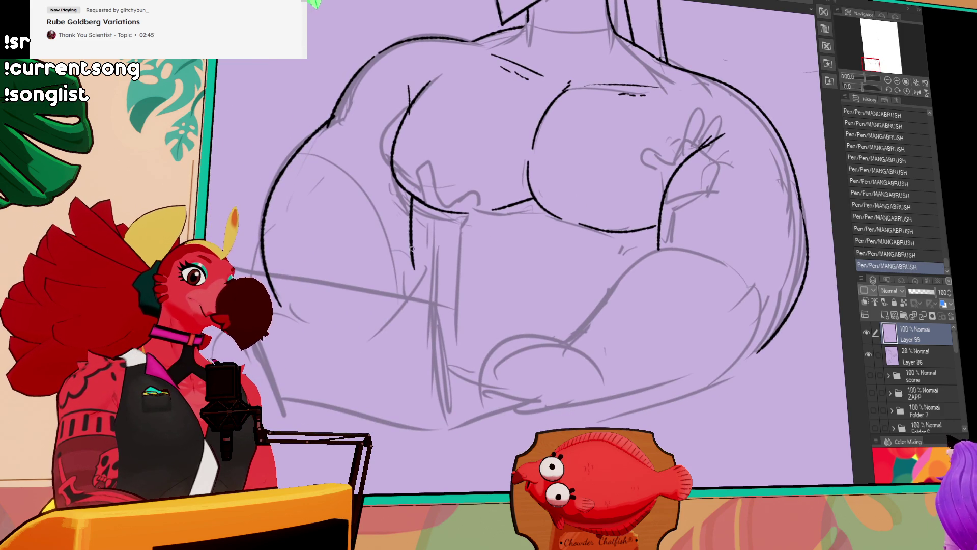
{"action": "key", "text": "ctrl+z"}
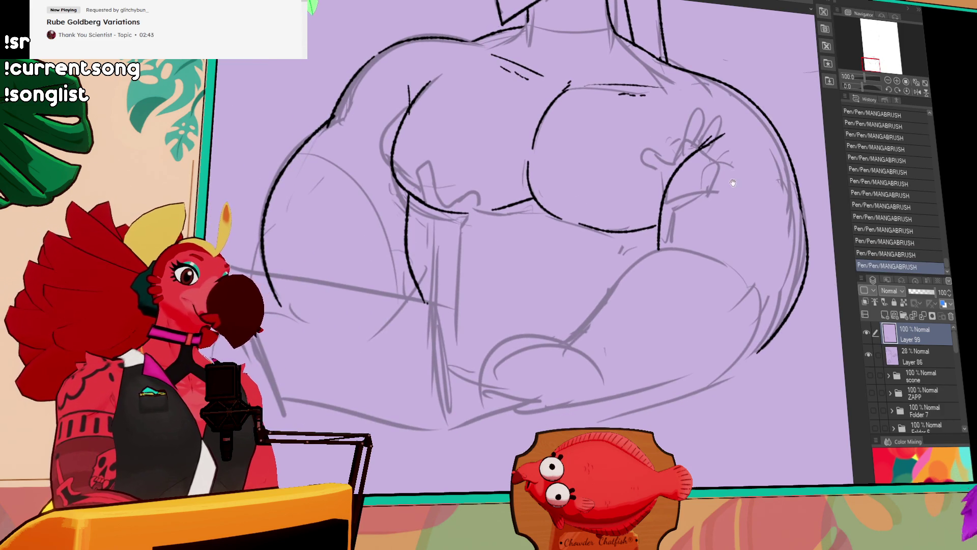
{"action": "left_click_drag", "start_coordinate": [428, 303], "coordinate": [668, 305]}
{"action": "left_click_drag", "start_coordinate": [532, 160], "coordinate": [570, 158]}
{"action": "key", "text": "ctrl+z"}
{"action": "left_click_drag", "start_coordinate": [485, 154], "coordinate": [592, 157]}
{"action": "key", "text": "ctrl+z"}
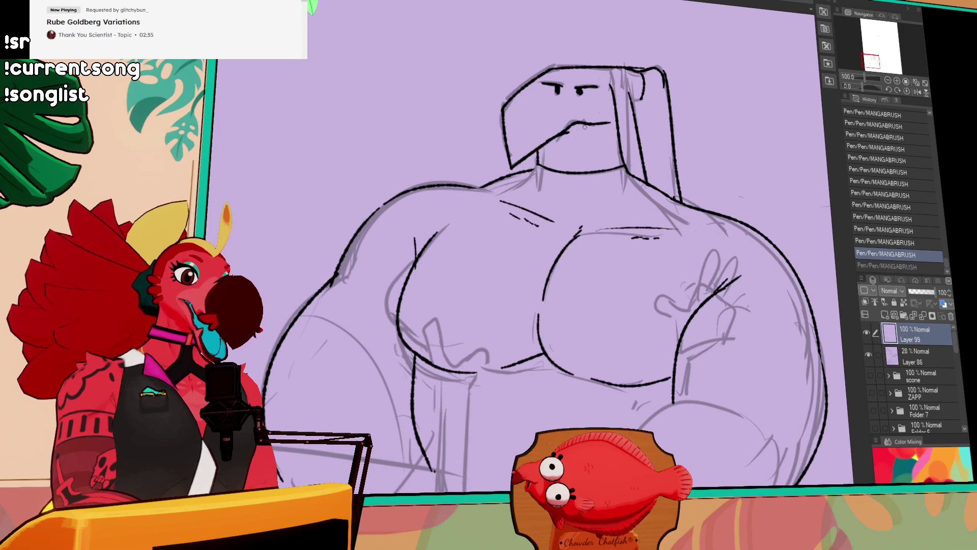
Add a small stroke at the top of the head, toggling undo/redo to compare it
{"action": "scroll", "coordinate": [545, 139], "scroll_direction": "up", "scroll_amount": 2}
{"action": "left_click_drag", "start_coordinate": [512, 128], "coordinate": [559, 177]}
{"action": "key", "text": "ctrl+z"}
{"action": "left_click_drag", "start_coordinate": [717, 142], "coordinate": [724, 189]}
{"action": "left_click_drag", "start_coordinate": [605, 152], "coordinate": [608, 156]}
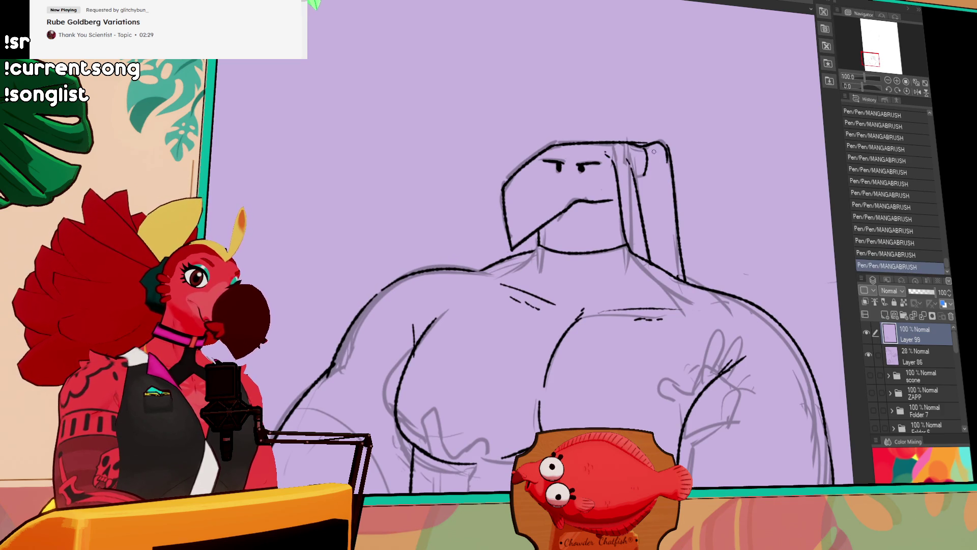
{"action": "key", "text": "ctrl+z"}
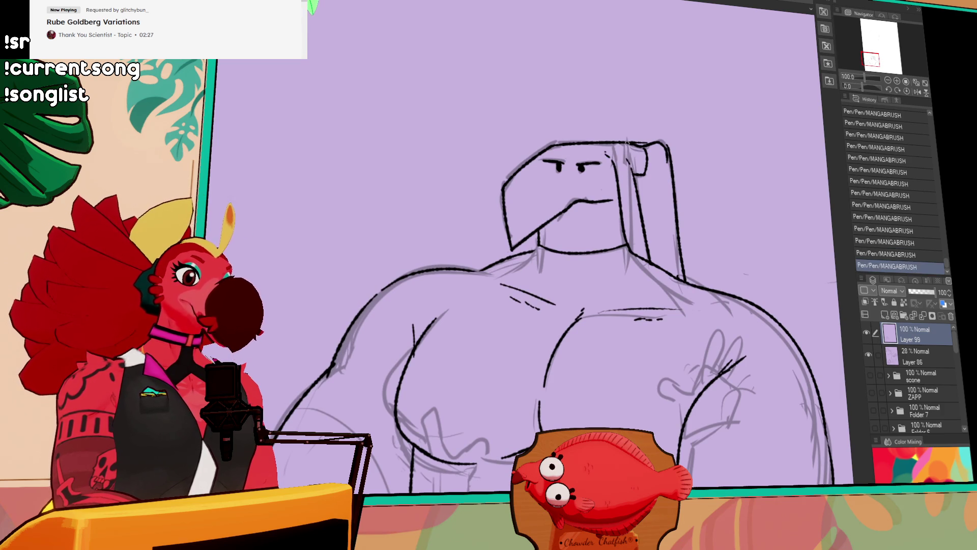
{"action": "key", "text": "ctrl+y"}
{"action": "key", "text": "ctrl+z"}
{"action": "key", "text": "ctrl+y"}
{"action": "key", "text": "ctrl+z"}
{"action": "key", "text": "ctrl+y"}
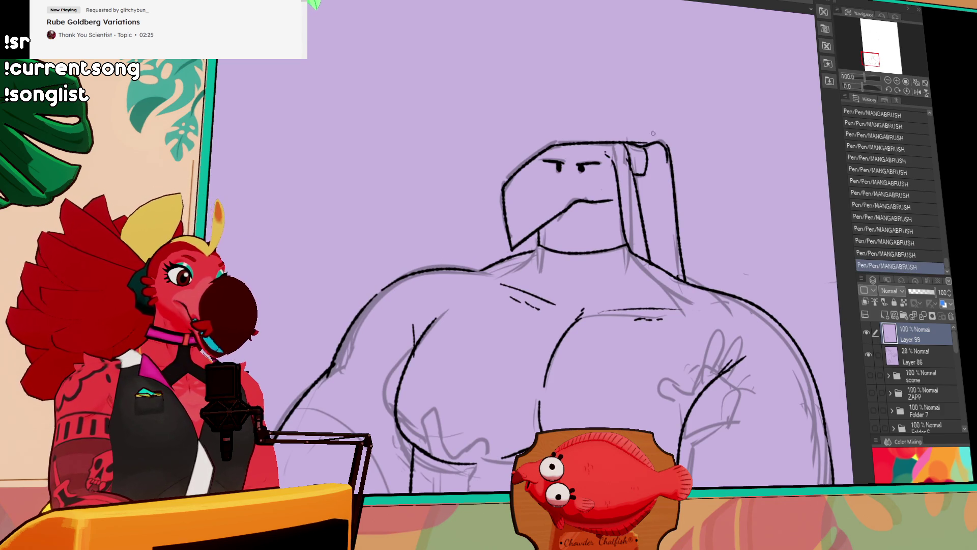
{"action": "key", "text": "ctrl+z"}
{"action": "key", "text": "ctrl+y"}
{"action": "key", "text": "ctrl+z"}
{"action": "key", "text": "ctrl+y"}
Zoom out to review the inked figure, toggling the last stroke to compare
{"action": "scroll", "coordinate": [690, 143], "scroll_direction": "down", "scroll_amount": 1}
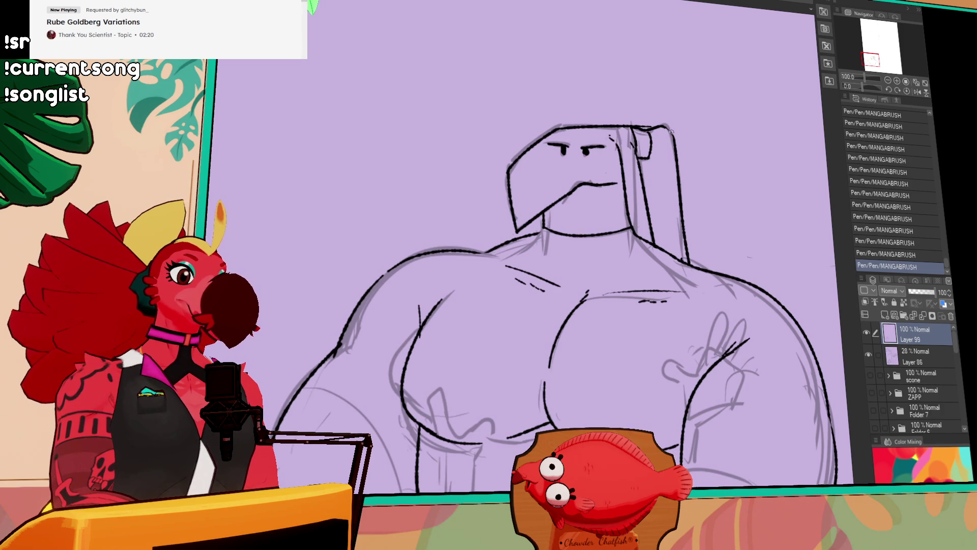
{"action": "scroll", "coordinate": [710, 168], "scroll_direction": "down", "scroll_amount": 2}
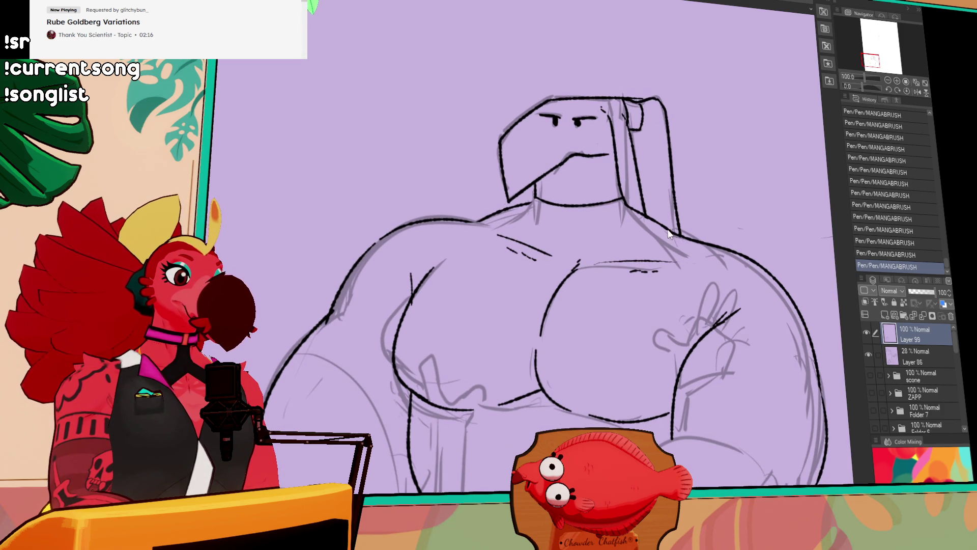
{"action": "scroll", "coordinate": [678, 212], "scroll_direction": "down", "scroll_amount": 1}
{"action": "scroll", "coordinate": [686, 219], "scroll_direction": "down", "scroll_amount": 1}
{"action": "scroll", "coordinate": [701, 228], "scroll_direction": "up", "scroll_amount": 3}
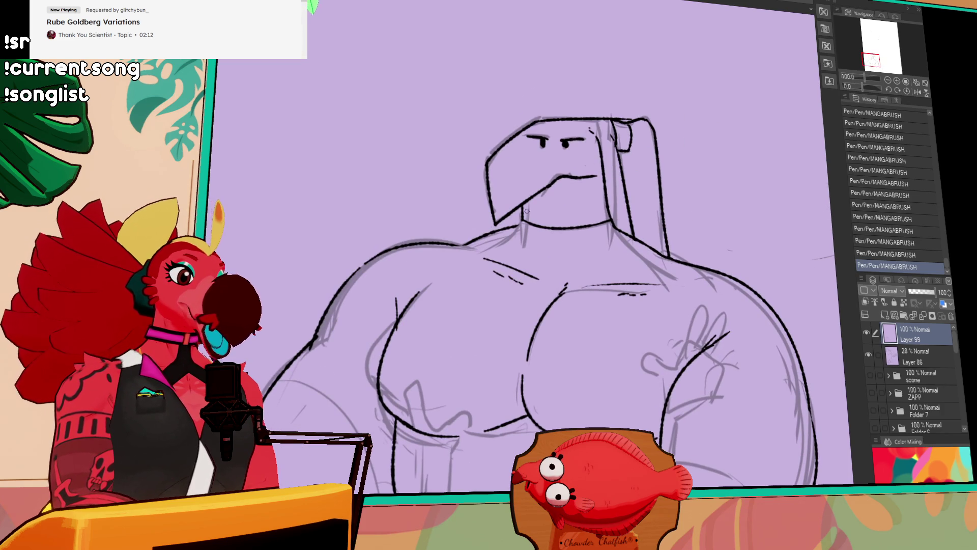
{"action": "key", "text": "ctrl+z"}
{"action": "key", "text": "ctrl+y"}
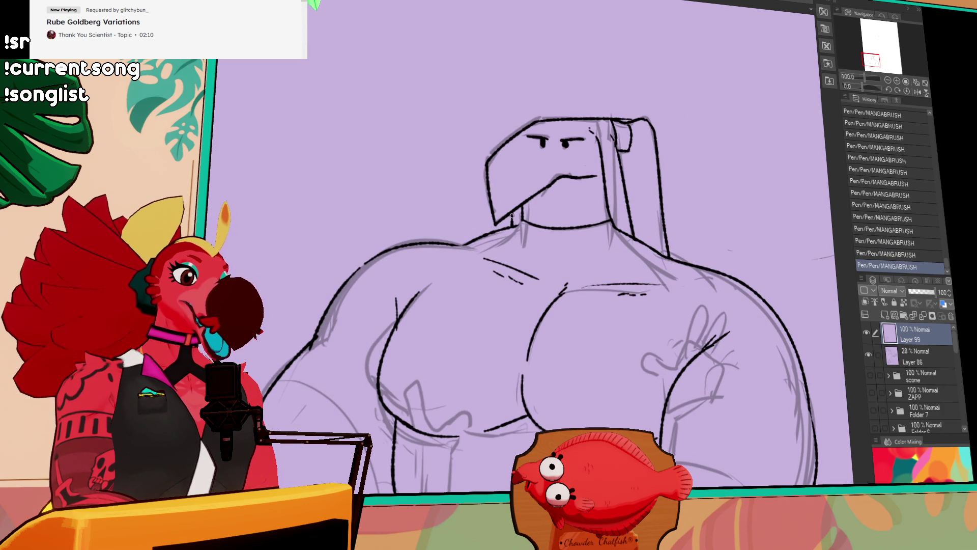
Redraw the left edge of the chest and try a stroke down the chest curve
{"action": "scroll", "coordinate": [727, 214], "scroll_direction": "down", "scroll_amount": 2}
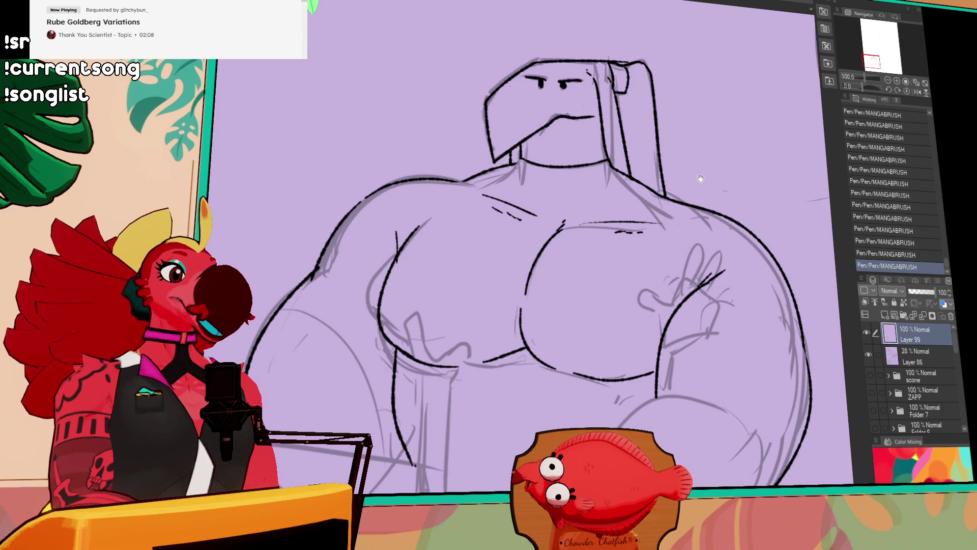
{"action": "left_click_drag", "start_coordinate": [695, 257], "coordinate": [710, 151]}
{"action": "scroll", "coordinate": [671, 128], "scroll_direction": "up", "scroll_amount": 2}
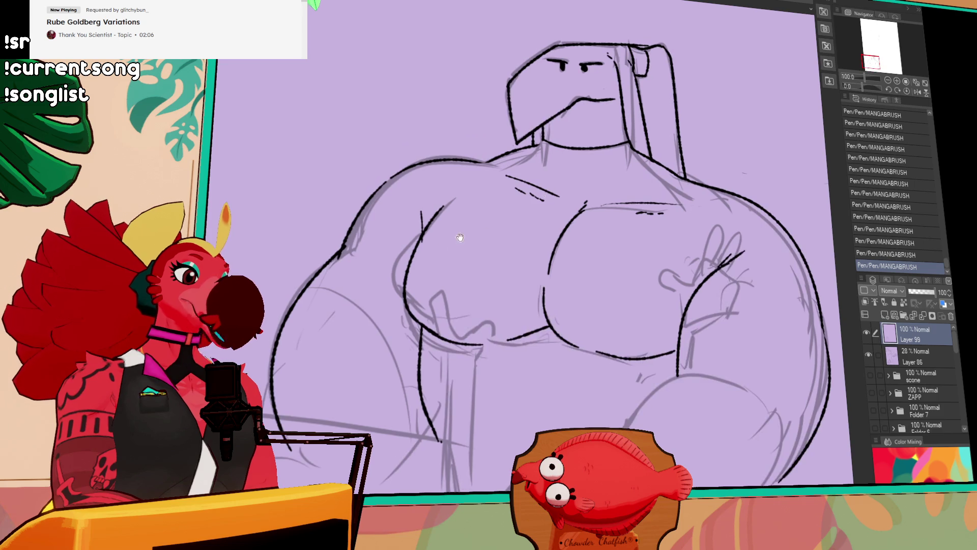
{"action": "key", "text": "ctrl+z"}
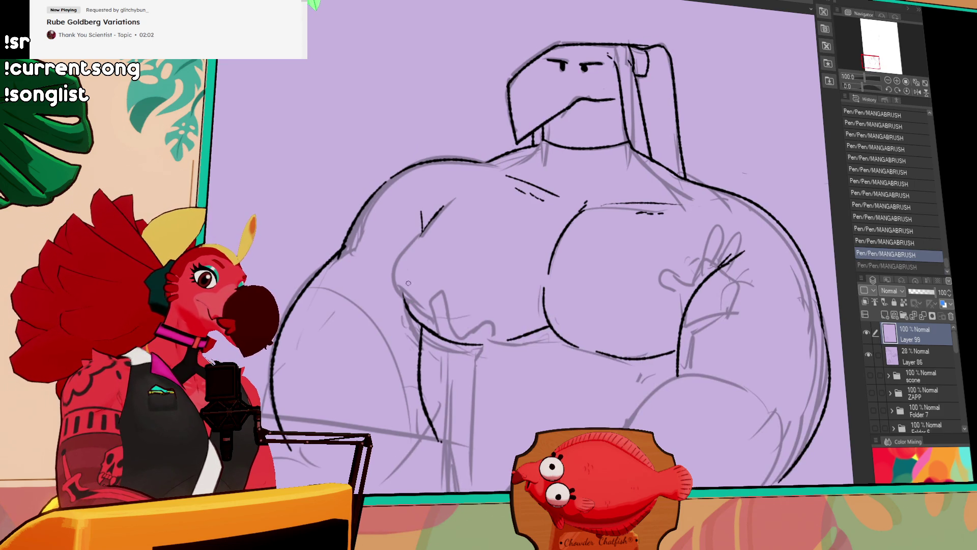
{"action": "left_click_drag", "start_coordinate": [412, 316], "coordinate": [421, 232]}
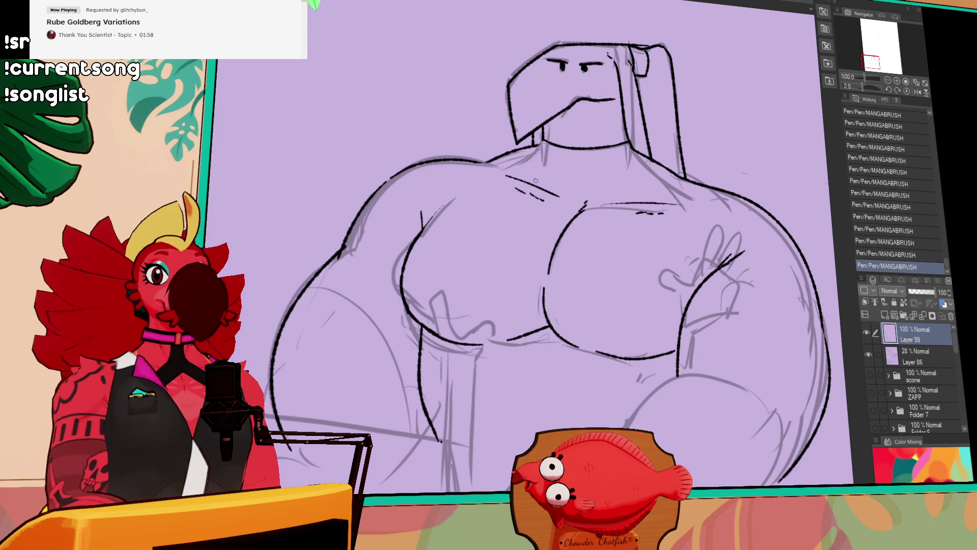
{"action": "scroll", "coordinate": [595, 189], "scroll_direction": "down", "scroll_amount": 2}
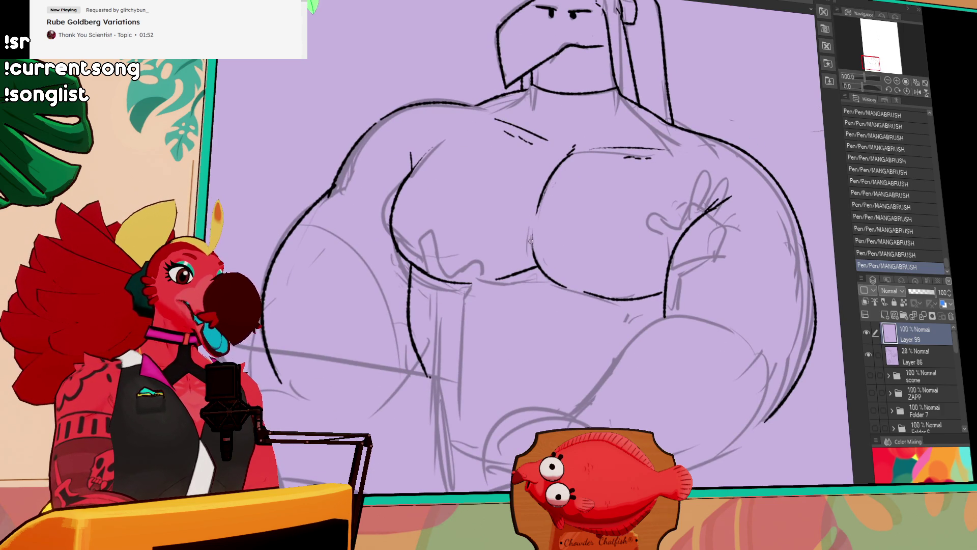
{"action": "key", "text": "ctrl+z"}
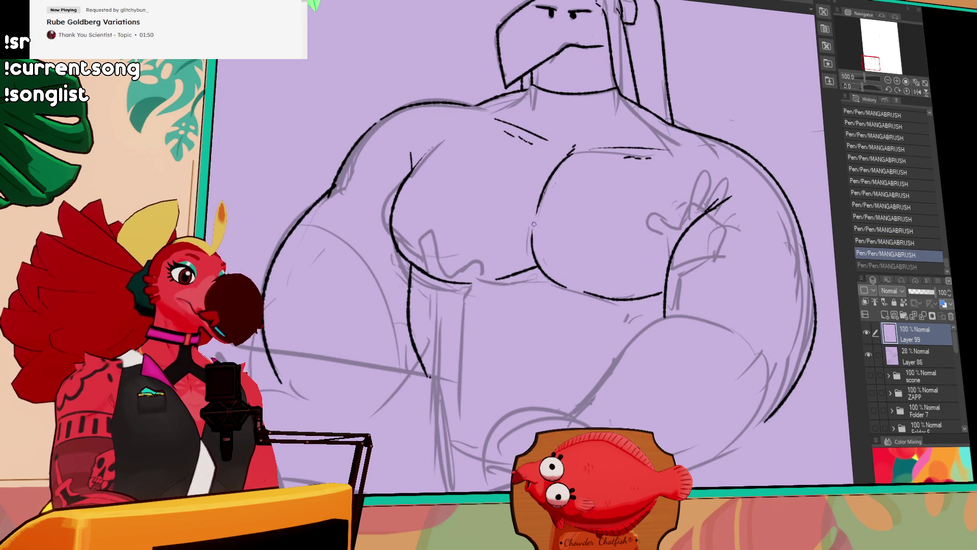
{"action": "left_click_drag", "start_coordinate": [535, 216], "coordinate": [534, 265]}
Ink a line along the lower chest, repositioning the view around the torso
{"action": "key", "text": "ctrl+z"}
{"action": "left_click_drag", "start_coordinate": [646, 133], "coordinate": [643, 191]}
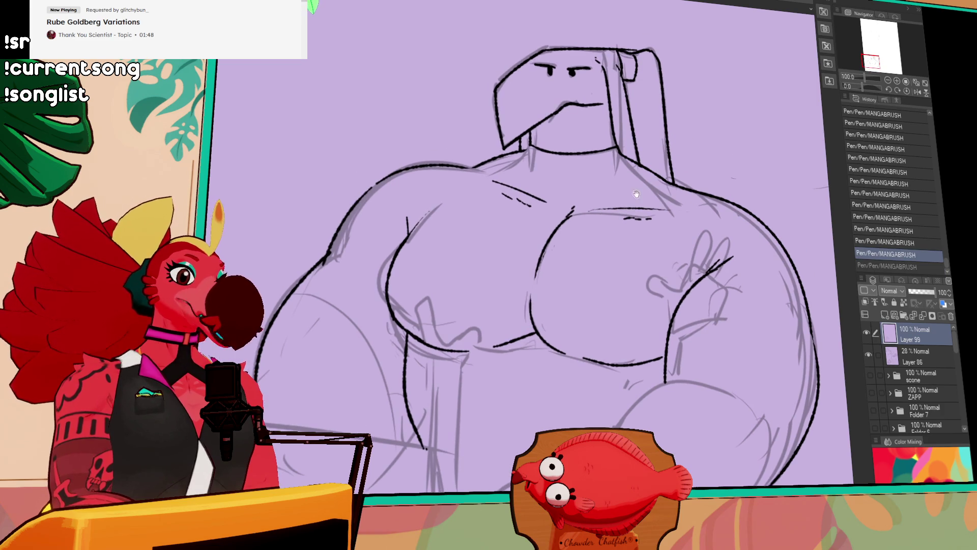
{"action": "left_click_drag", "start_coordinate": [653, 245], "coordinate": [653, 189]}
{"action": "left_click_drag", "start_coordinate": [656, 300], "coordinate": [610, 298]}
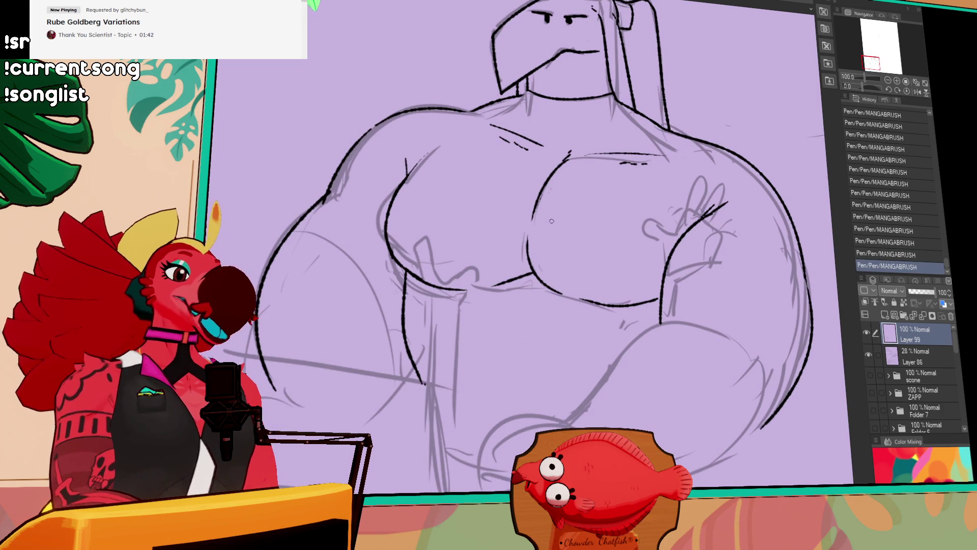
{"action": "left_click_drag", "start_coordinate": [510, 220], "coordinate": [536, 207]}
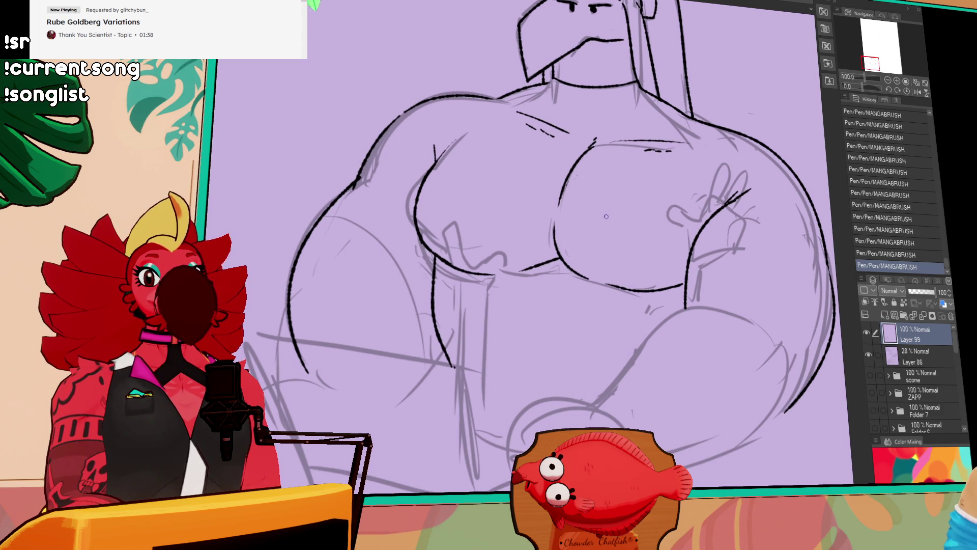
{"action": "left_click_drag", "start_coordinate": [613, 223], "coordinate": [604, 235]}
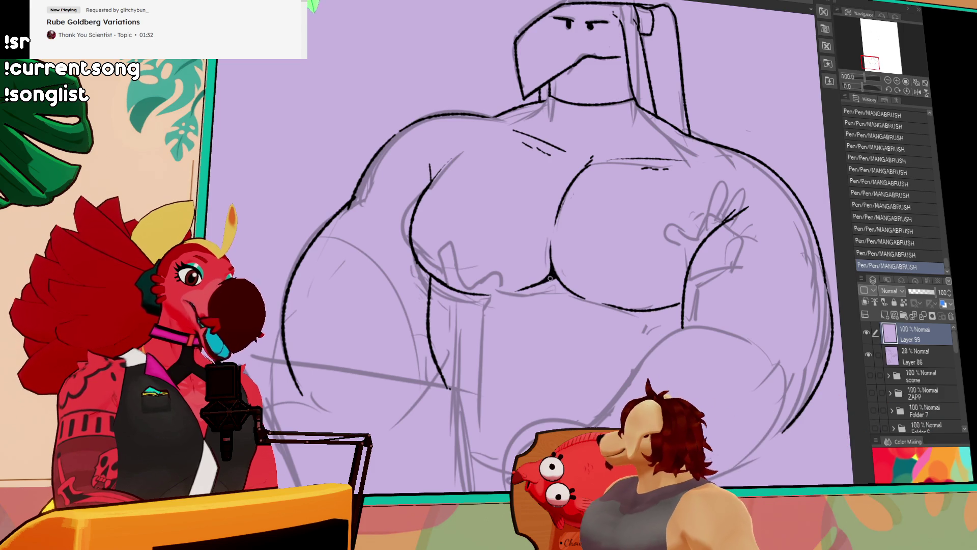
{"action": "left_click_drag", "start_coordinate": [689, 220], "coordinate": [684, 189]}
{"action": "left_click_drag", "start_coordinate": [563, 247], "coordinate": [535, 284]}
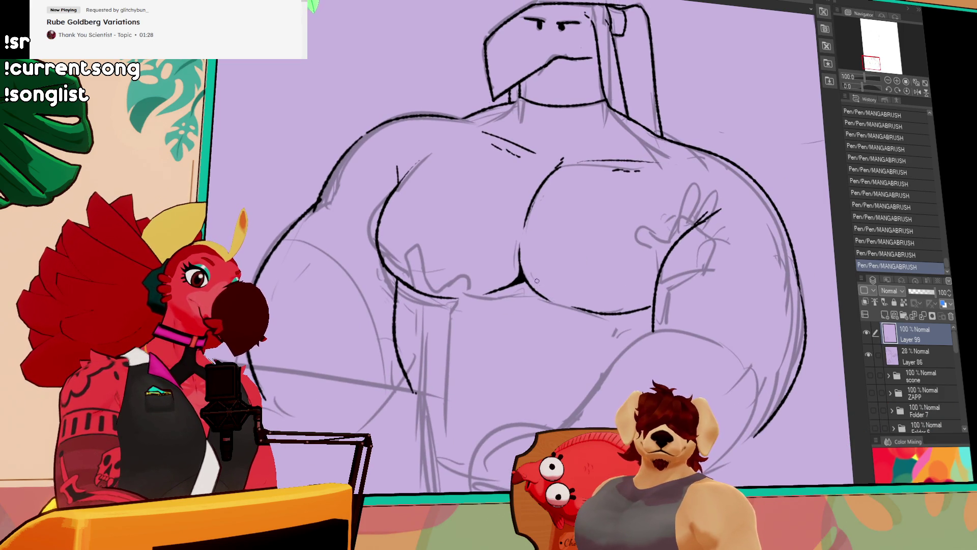
{"action": "mouse_move", "coordinate": [673, 168]}
{"action": "left_mouse_down"}
{"action": "mouse_move", "coordinate": [674, 227]}
{"action": "mouse_move", "coordinate": [671, 153]}
{"action": "mouse_move", "coordinate": [679, 321]}
{"action": "mouse_move", "coordinate": [676, 174]}
{"action": "left_mouse_up"}
Redraw the lower chest stroke longer and keep it after comparing with undo/redo
{"action": "key", "text": "ctrl+z"}
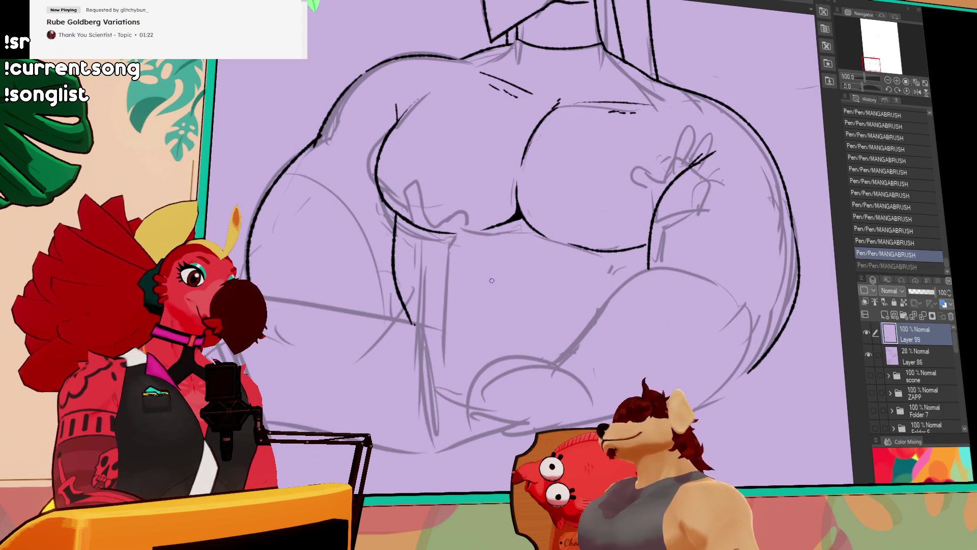
{"action": "left_click_drag", "start_coordinate": [487, 284], "coordinate": [540, 294]}
{"action": "mouse_move", "coordinate": [651, 240]}
{"action": "left_mouse_down"}
{"action": "mouse_move", "coordinate": [629, 274]}
{"action": "mouse_move", "coordinate": [605, 247]}
{"action": "mouse_move", "coordinate": [709, 241]}
{"action": "left_mouse_up"}
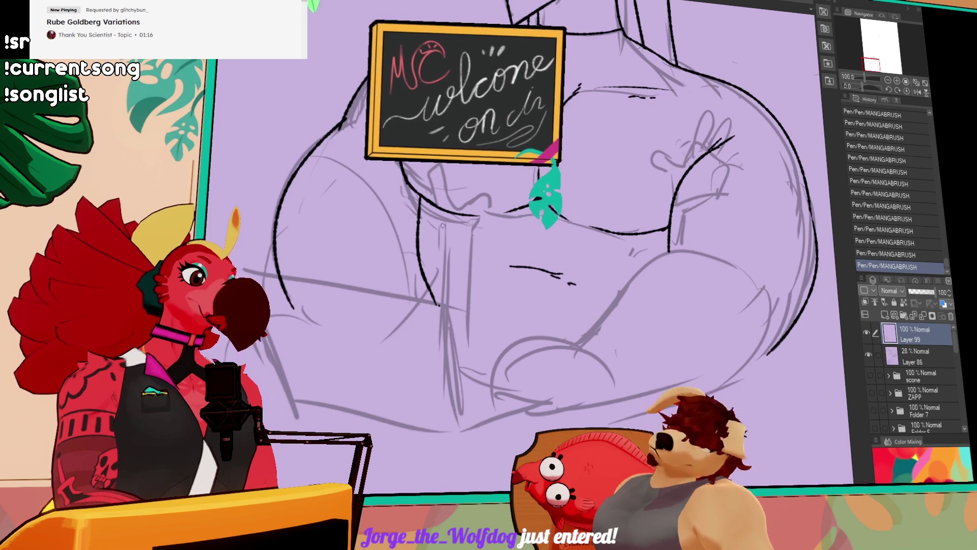
{"action": "mouse_move", "coordinate": [748, 155]}
{"action": "left_mouse_down"}
{"action": "mouse_move", "coordinate": [731, 196]}
{"action": "mouse_move", "coordinate": [705, 219]}
{"action": "left_mouse_up"}
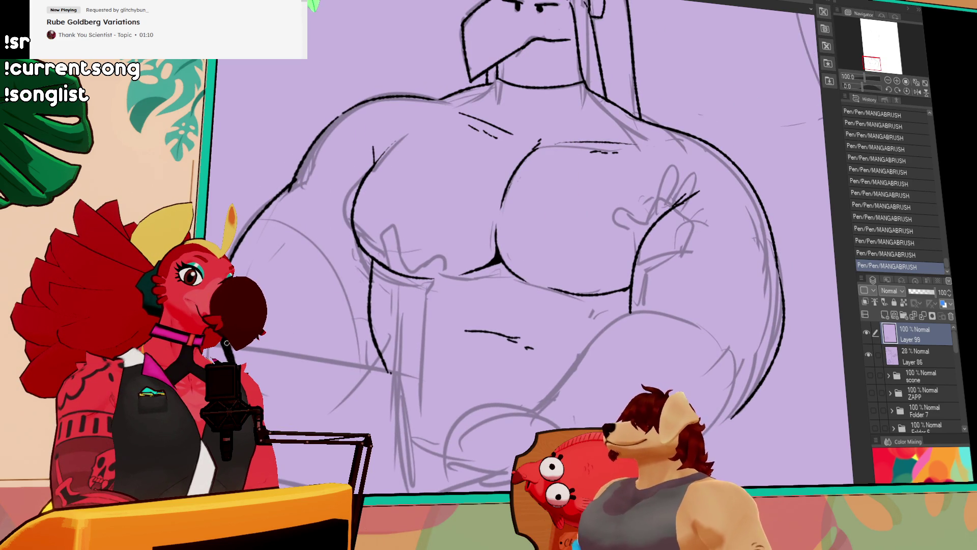
{"action": "key", "text": "ctrl+z"}
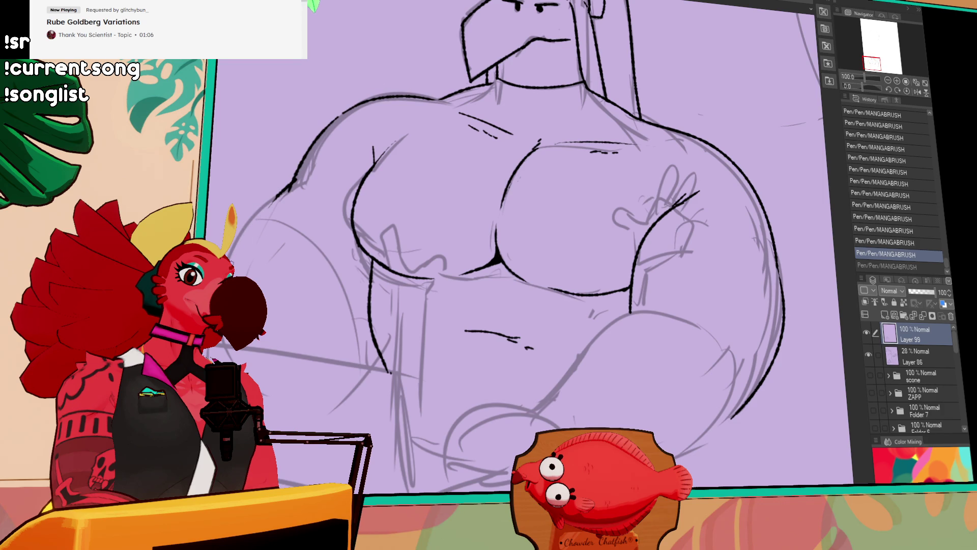
{"action": "key", "text": "ctrl+y"}
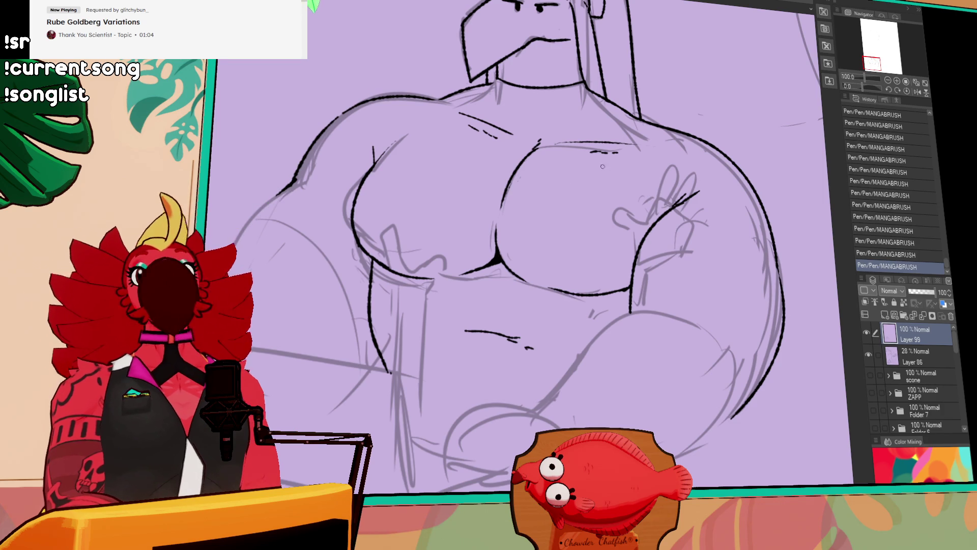
Ink the long curved forearm line down the left arm
{"action": "mouse_move", "coordinate": [581, 218]}
{"action": "left_mouse_down"}
{"action": "mouse_move", "coordinate": [591, 239]}
{"action": "mouse_move", "coordinate": [628, 239]}
{"action": "left_mouse_up"}
{"action": "key", "text": "ctrl+z"}
{"action": "mouse_move", "coordinate": [361, 169]}
{"action": "left_mouse_down"}
{"action": "mouse_move", "coordinate": [288, 286]}
{"action": "mouse_move", "coordinate": [291, 347]}
{"action": "left_mouse_up"}
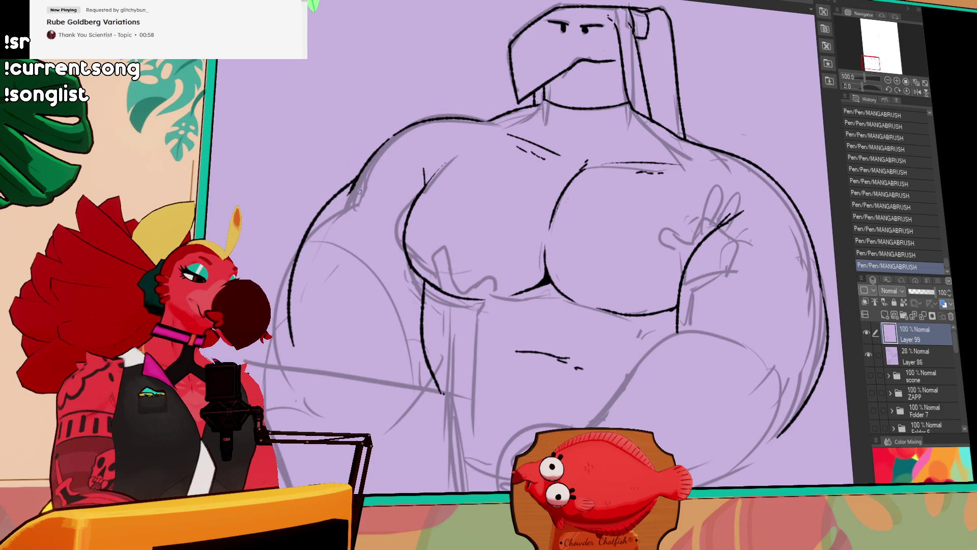
{"action": "key", "text": "ctrl+z"}
{"action": "mouse_move", "coordinate": [300, 293]}
{"action": "left_mouse_down"}
{"action": "mouse_move", "coordinate": [264, 353]}
{"action": "mouse_move", "coordinate": [354, 289]}
{"action": "left_mouse_up"}
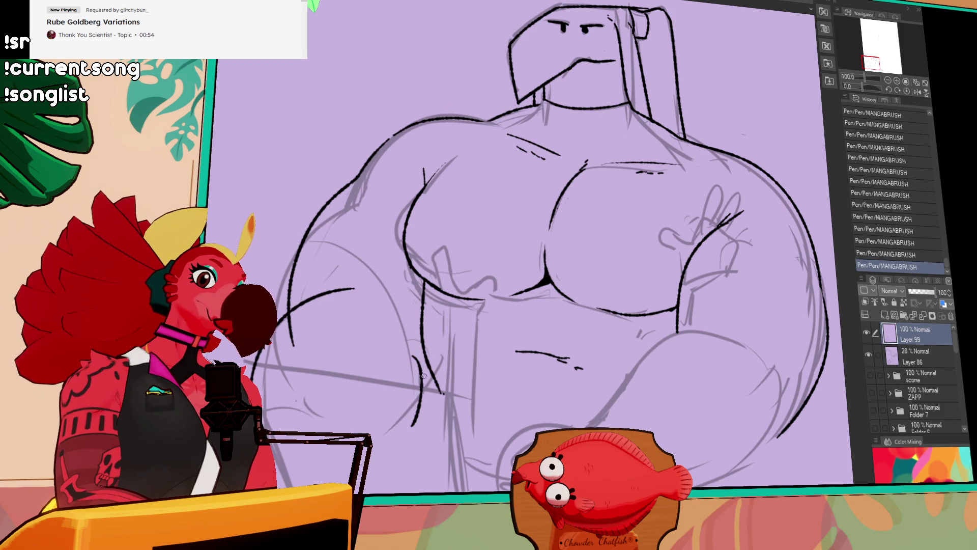
{"action": "left_click_drag", "start_coordinate": [365, 379], "coordinate": [351, 336]}
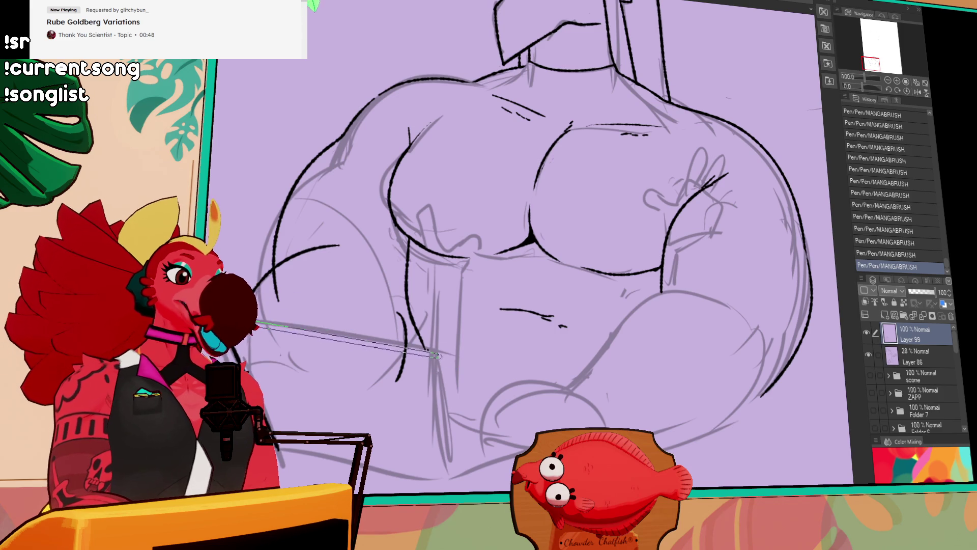
{"action": "left_click", "coordinate": [436, 352], "text": "shift"}
Draw the box's straight edges down to its corner and along the bottom
{"action": "left_click", "coordinate": [453, 478], "text": "shift"}
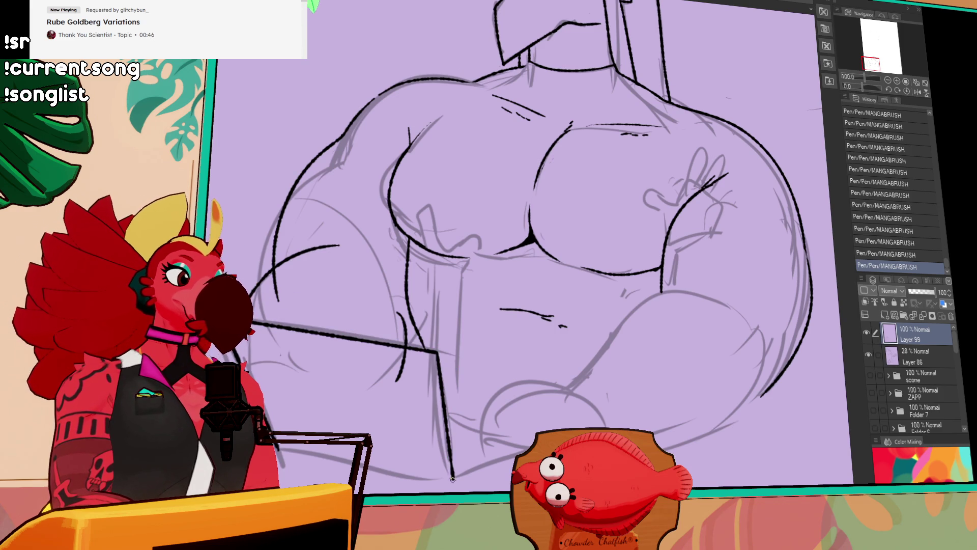
{"action": "left_click", "coordinate": [277, 447], "text": "shift"}
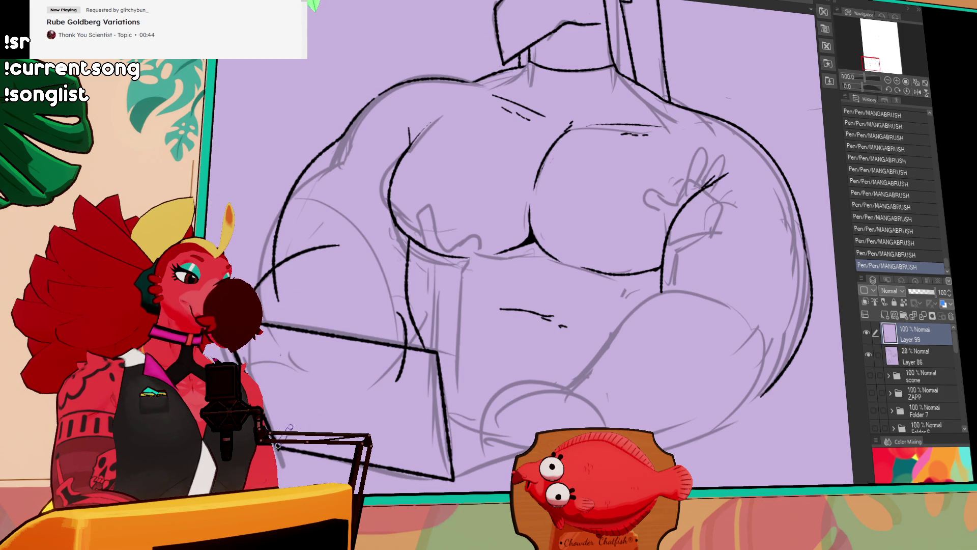
{"action": "left_click_drag", "start_coordinate": [453, 481], "coordinate": [519, 453]}
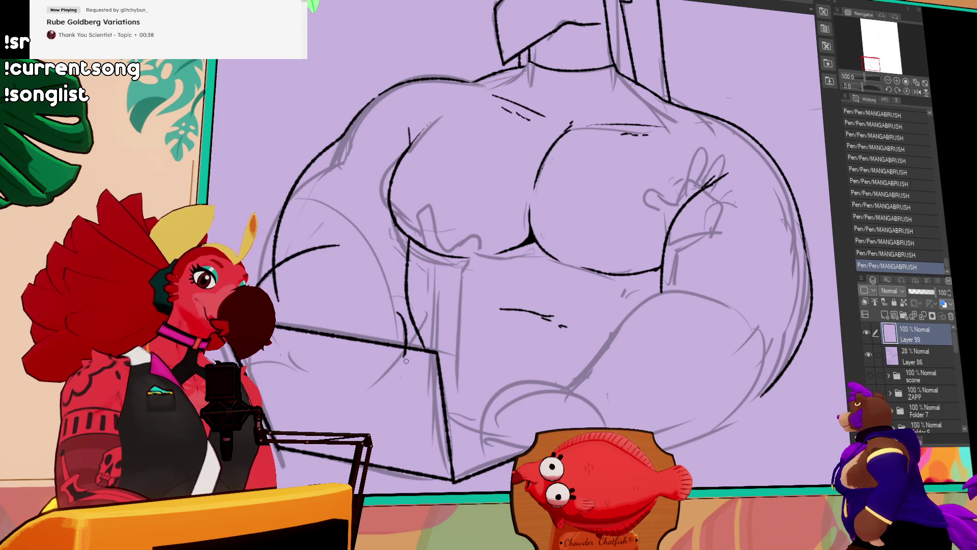
{"action": "scroll", "coordinate": [402, 367], "scroll_direction": "down", "scroll_amount": 3}
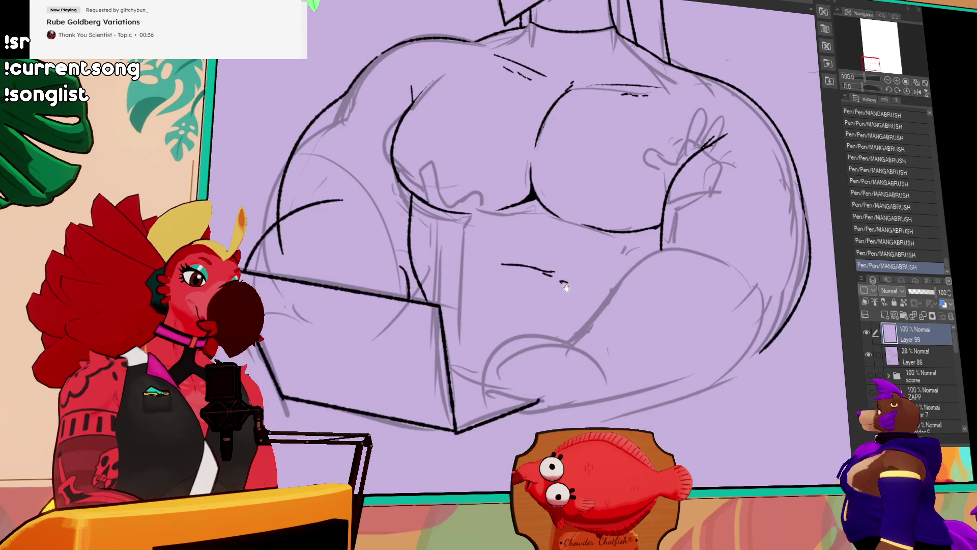
{"action": "key", "text": "ctrl+z"}
Ink the curve of the hand resting on the box and extend the arm line
{"action": "mouse_move", "coordinate": [513, 351]}
{"action": "left_mouse_down"}
{"action": "mouse_move", "coordinate": [479, 392]}
{"action": "mouse_move", "coordinate": [491, 391]}
{"action": "left_mouse_up"}
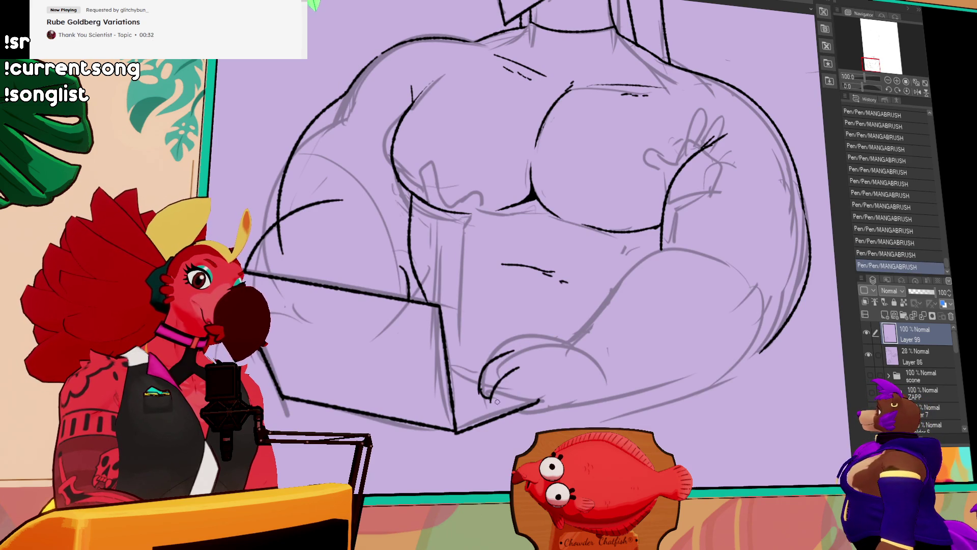
{"action": "key", "text": "ctrl+z"}
{"action": "mouse_move", "coordinate": [487, 372]}
{"action": "left_mouse_down"}
{"action": "mouse_move", "coordinate": [519, 340]}
{"action": "mouse_move", "coordinate": [585, 325]}
{"action": "mouse_move", "coordinate": [666, 255]}
{"action": "left_mouse_up"}
{"action": "key", "text": "ctrl+z"}
{"action": "key", "text": "ctrl+y"}
{"action": "mouse_move", "coordinate": [761, 320]}
{"action": "left_mouse_down"}
{"action": "mouse_move", "coordinate": [745, 280]}
{"action": "mouse_move", "coordinate": [744, 310]}
{"action": "left_mouse_up"}
{"action": "left_click_drag", "start_coordinate": [580, 363], "coordinate": [623, 355]}
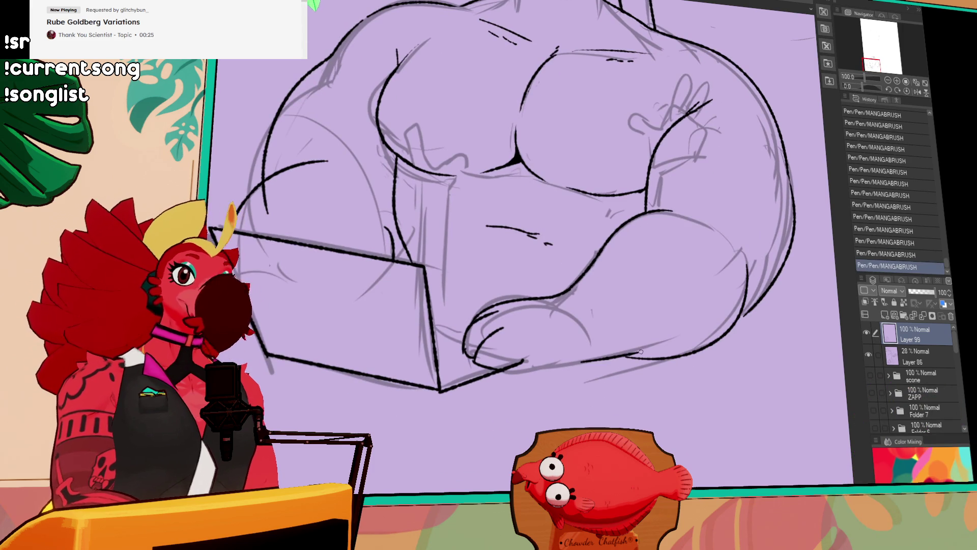
{"action": "key", "text": "ctrl+z"}
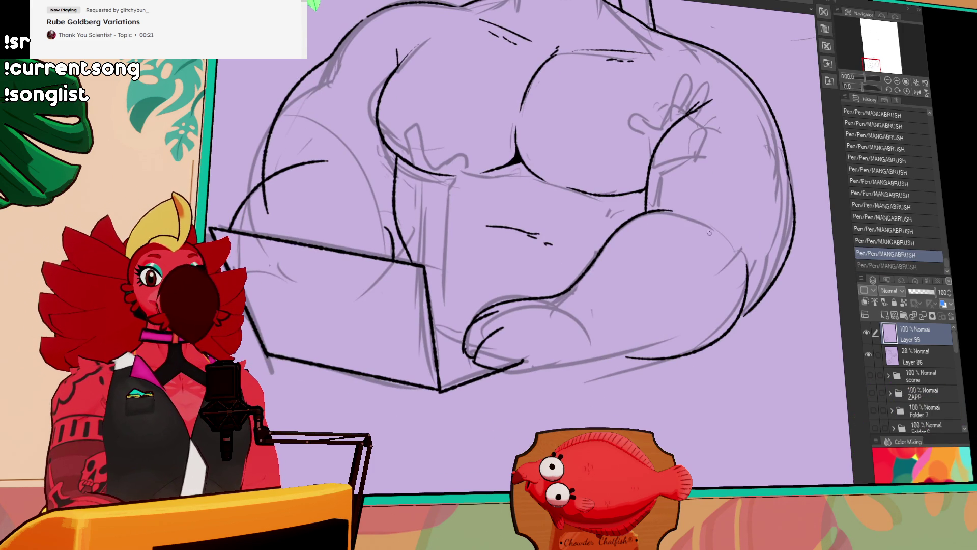
Ink the forearm's lower outline, retrying the stroke several times
{"action": "left_click_drag", "start_coordinate": [731, 242], "coordinate": [761, 198]}
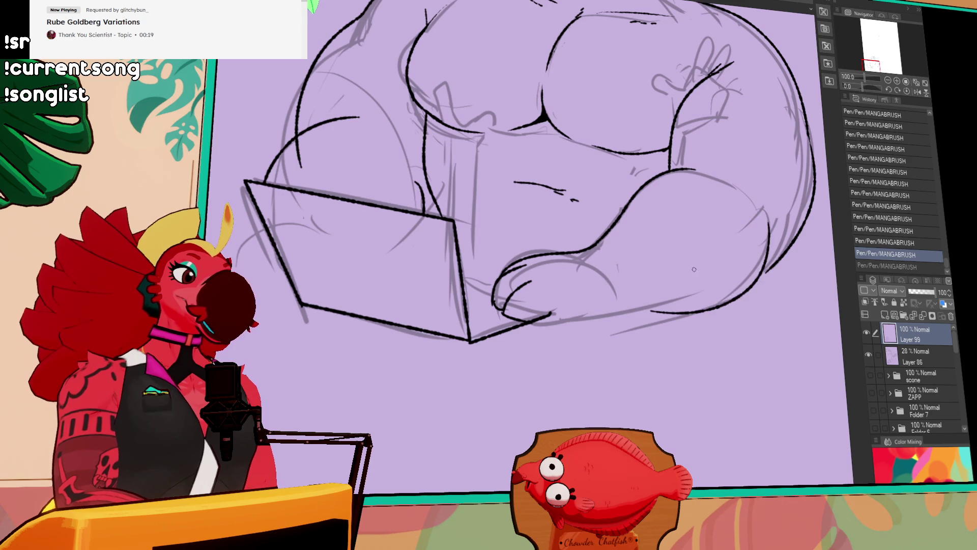
{"action": "key", "text": "ctrl+z"}
{"action": "left_click_drag", "start_coordinate": [619, 312], "coordinate": [770, 269]}
{"action": "key", "text": "ctrl+z"}
{"action": "mouse_move", "coordinate": [623, 312]}
{"action": "left_mouse_down"}
{"action": "mouse_move", "coordinate": [773, 247]}
{"action": "mouse_move", "coordinate": [651, 308]}
{"action": "mouse_move", "coordinate": [771, 265]}
{"action": "mouse_move", "coordinate": [770, 248]}
{"action": "mouse_move", "coordinate": [726, 363]}
{"action": "left_mouse_up"}
{"action": "key", "text": "ctrl+z"}
{"action": "key", "text": "ctrl+z"}
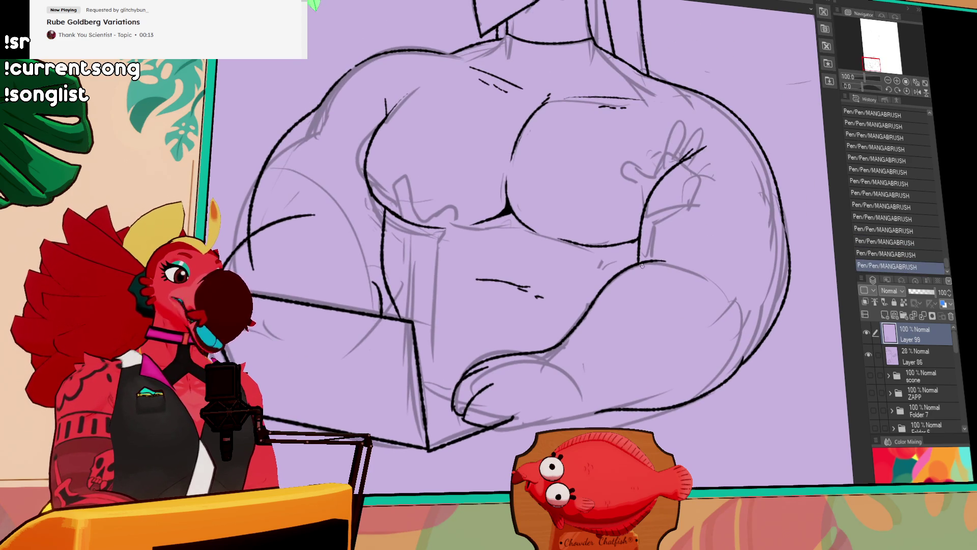
{"action": "key", "text": "ctrl+z"}
{"action": "left_click_drag", "start_coordinate": [638, 262], "coordinate": [708, 275]}
{"action": "key", "text": "ctrl+z"}
{"action": "mouse_move", "coordinate": [636, 262]}
{"action": "left_mouse_down"}
{"action": "mouse_move", "coordinate": [728, 279]}
{"action": "mouse_move", "coordinate": [718, 279]}
{"action": "left_mouse_up"}
{"action": "key", "text": "ctrl+z"}
Redraw the long lower forearm outline and keep it
{"action": "key", "text": "ctrl+z"}
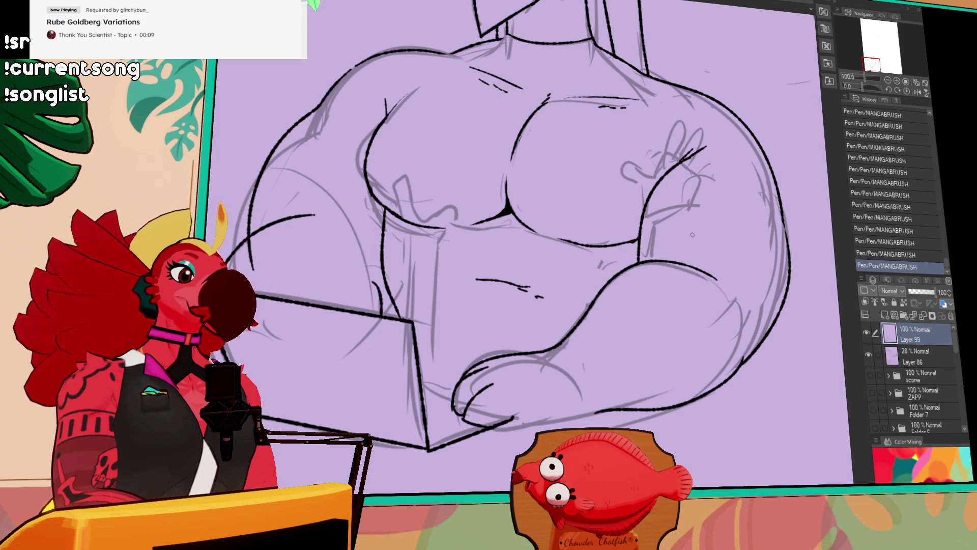
{"action": "key", "text": "ctrl+z"}
{"action": "mouse_move", "coordinate": [637, 241]}
{"action": "left_mouse_down"}
{"action": "mouse_move", "coordinate": [640, 264]}
{"action": "mouse_move", "coordinate": [776, 265]}
{"action": "left_mouse_up"}
{"action": "key", "text": "ctrl+z"}
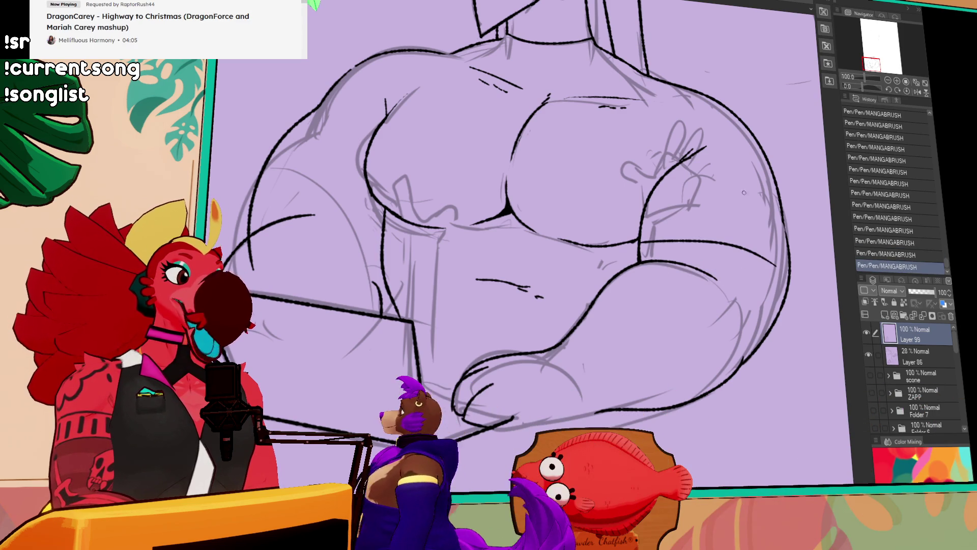
{"action": "key", "text": "ctrl+z"}
{"action": "left_click_drag", "start_coordinate": [750, 188], "coordinate": [642, 206]}
{"action": "key", "text": "ctrl+z"}
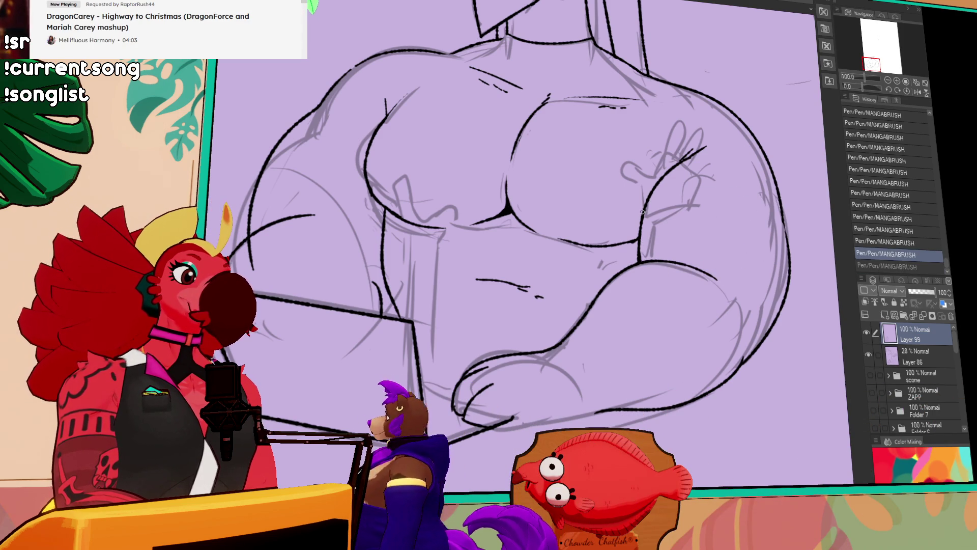
{"action": "key", "text": "ctrl+y"}
Remove the last few trial strokes around the lower arm and body
{"action": "left_click_drag", "start_coordinate": [798, 141], "coordinate": [775, 263]}
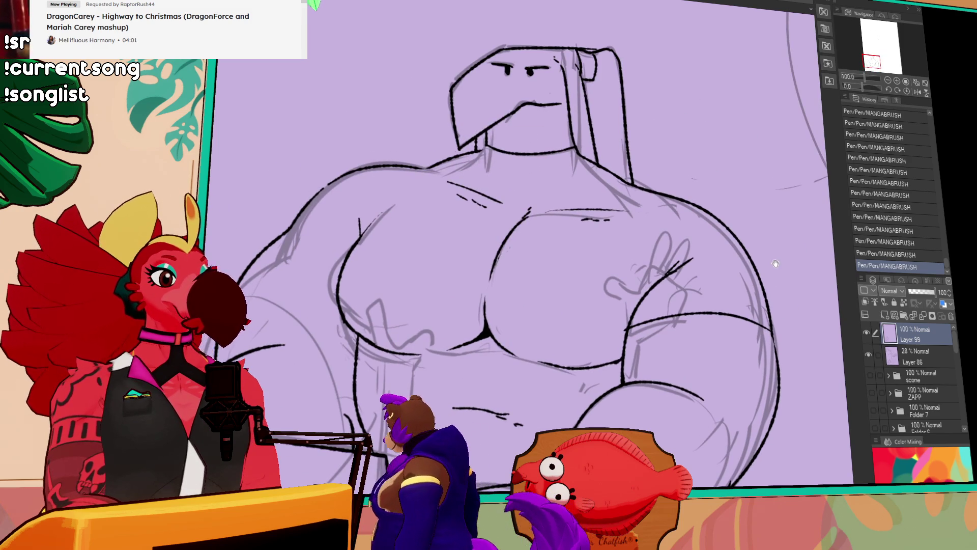
{"action": "key", "text": "ctrl+z"}
{"action": "scroll", "coordinate": [543, 344], "scroll_direction": "down", "scroll_amount": 4}
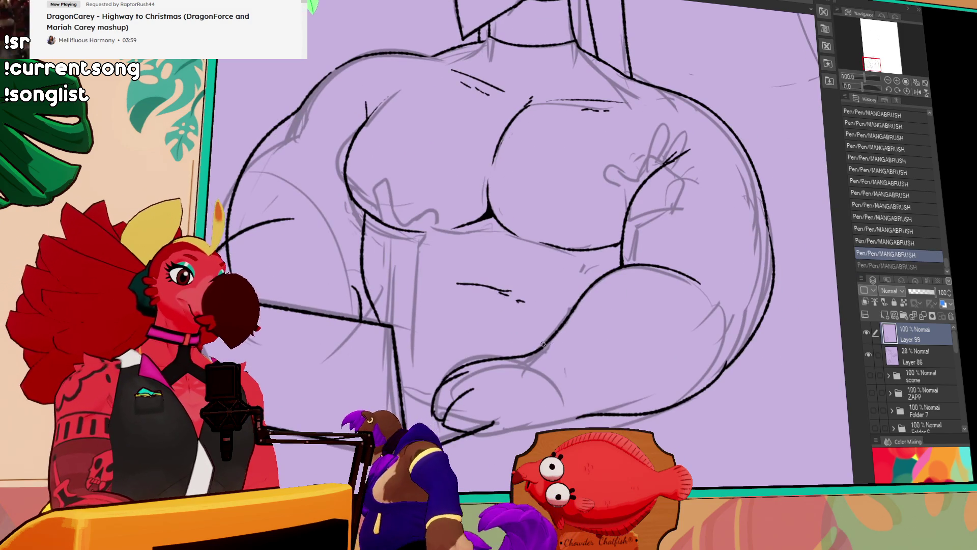
{"action": "key", "text": "ctrl+y"}
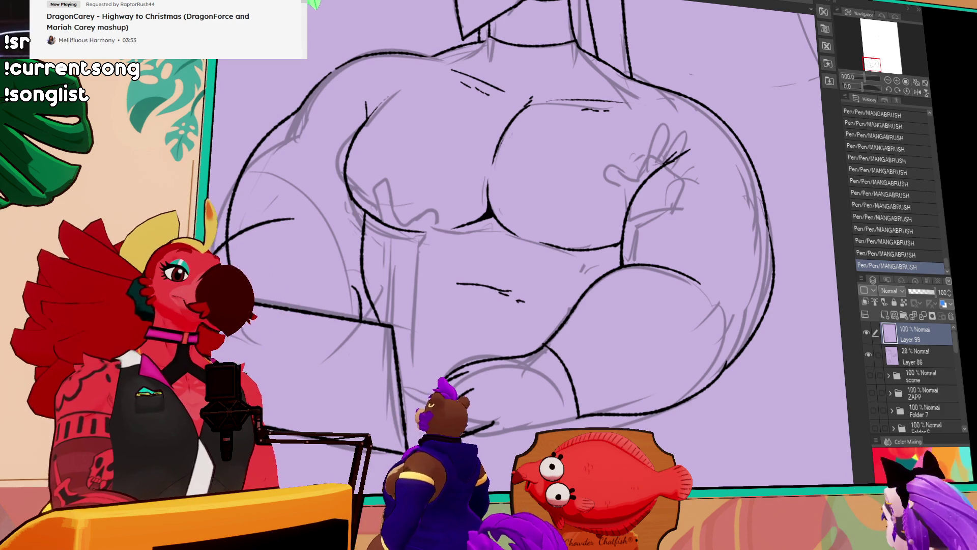
{"action": "key", "text": "ctrl+z"}
{"action": "mouse_move", "coordinate": [576, 337]}
{"action": "left_mouse_down"}
{"action": "mouse_move", "coordinate": [550, 301]}
{"action": "mouse_move", "coordinate": [569, 359]}
{"action": "mouse_move", "coordinate": [507, 372]}
{"action": "mouse_move", "coordinate": [558, 360]}
{"action": "left_mouse_up"}
{"action": "key", "text": "ctrl+z"}
{"action": "key", "text": "ctrl+z"}
{"action": "key", "text": "ctrl+z"}
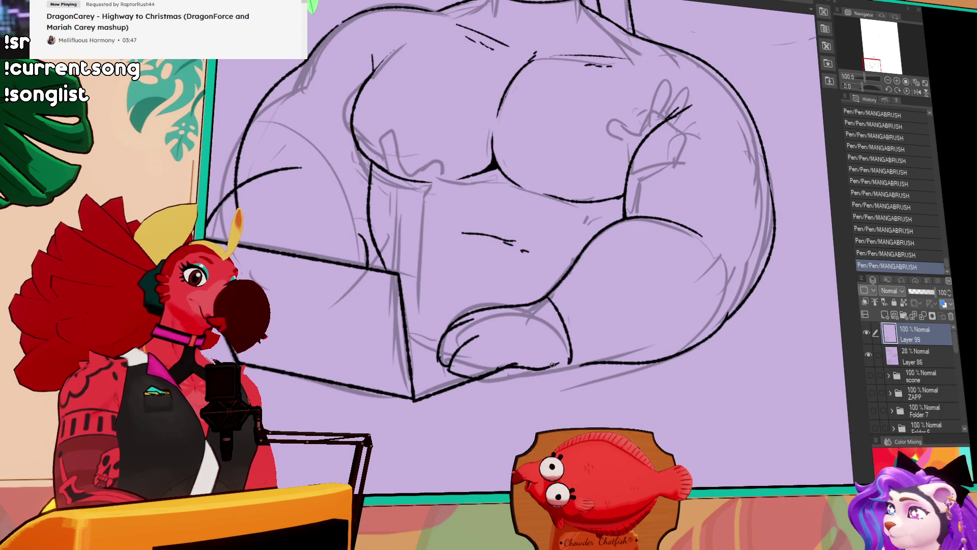
{"action": "mouse_move", "coordinate": [470, 362]}
{"action": "left_mouse_down"}
{"action": "mouse_move", "coordinate": [496, 341]}
{"action": "mouse_move", "coordinate": [480, 358]}
{"action": "mouse_move", "coordinate": [499, 355]}
{"action": "left_mouse_up"}
{"action": "key", "text": "ctrl+z"}
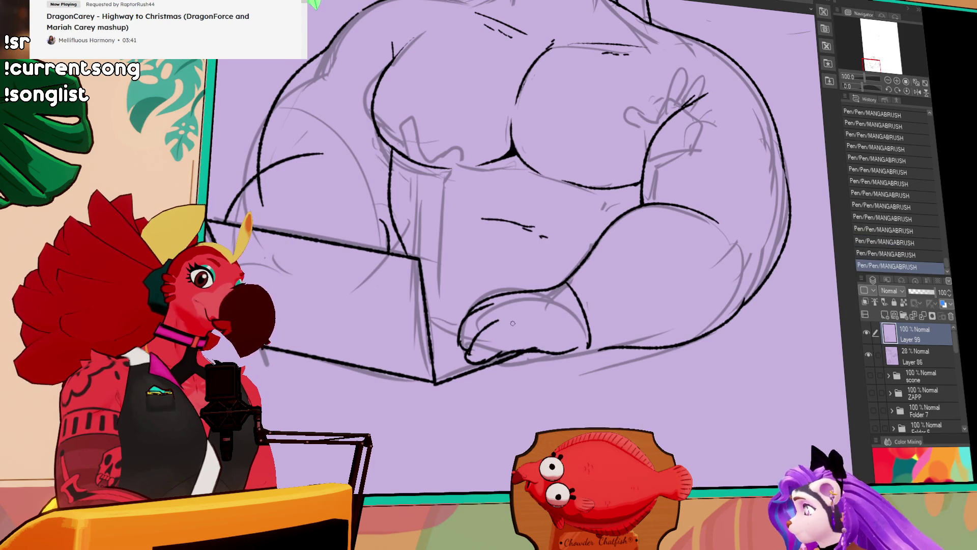
Draw a longer curved line along the edge of the hand
{"action": "key", "text": "ctrl+z"}
{"action": "left_click_drag", "start_coordinate": [471, 303], "coordinate": [492, 296]}
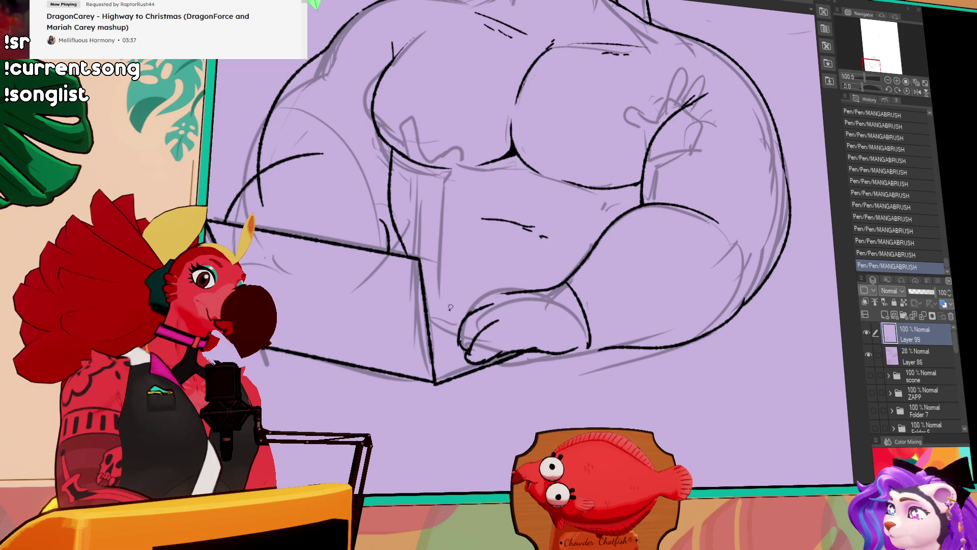
{"action": "key", "text": "ctrl+z"}
{"action": "mouse_move", "coordinate": [446, 318]}
{"action": "left_mouse_down"}
{"action": "mouse_move", "coordinate": [461, 297]}
{"action": "mouse_move", "coordinate": [537, 305]}
{"action": "left_mouse_up"}
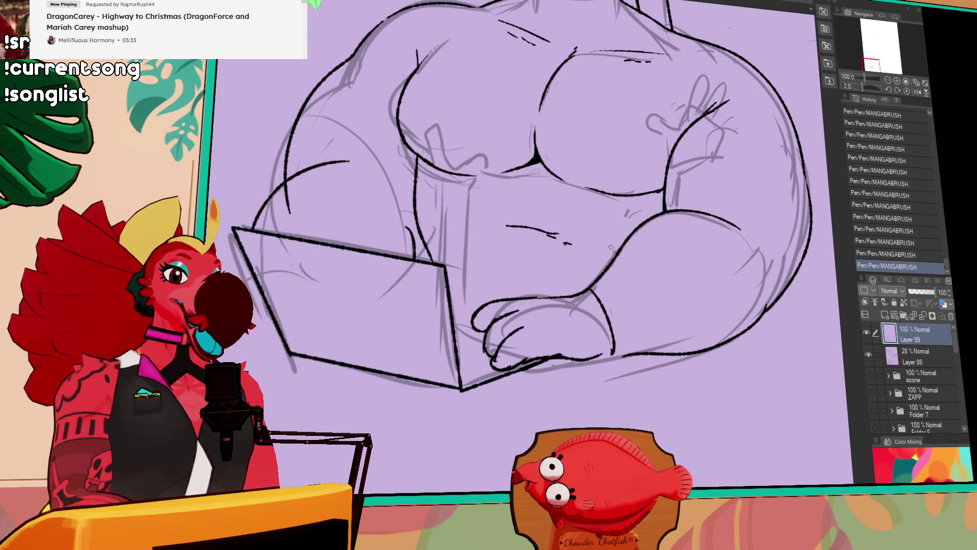
{"action": "left_click_drag", "start_coordinate": [713, 222], "coordinate": [717, 222]}
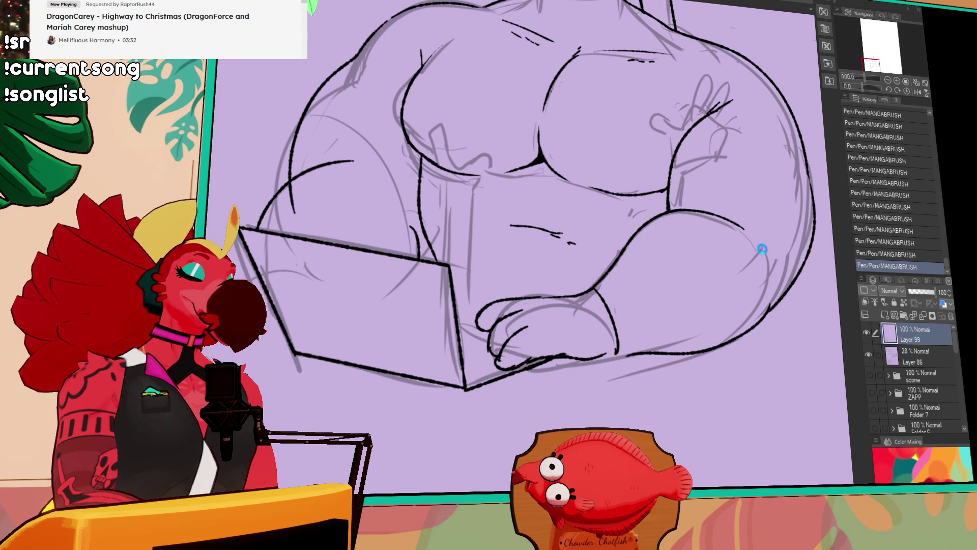
{"action": "left_click_drag", "start_coordinate": [778, 135], "coordinate": [735, 258]}
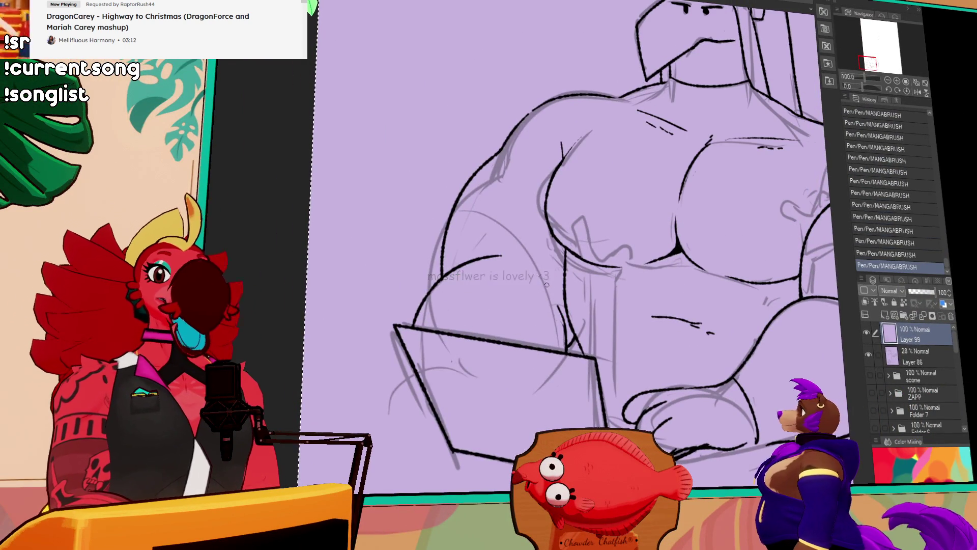
Compare the chest curve's end with undo/redo, keeping the stroke
{"action": "left_click_drag", "start_coordinate": [562, 298], "coordinate": [606, 310]}
{"action": "key", "text": "ctrl+z"}
{"action": "key", "text": "ctrl+z"}
{"action": "key", "text": "ctrl+y"}
{"action": "key", "text": "ctrl+z"}
{"action": "key", "text": "ctrl+y"}
{"action": "key", "text": "ctrl+y"}
{"action": "key", "text": "ctrl+z"}
{"action": "key", "text": "ctrl+y"}
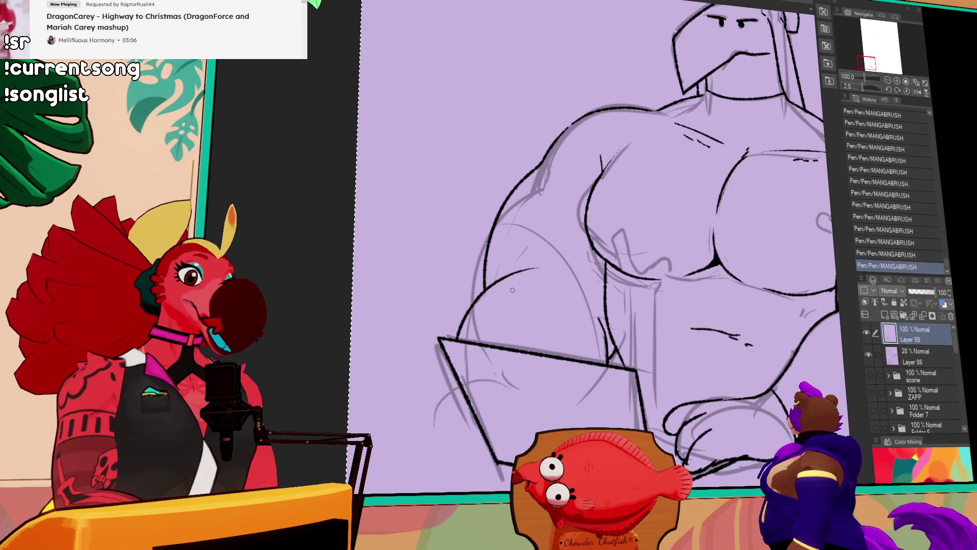
{"action": "left_click_drag", "start_coordinate": [580, 246], "coordinate": [448, 275]}
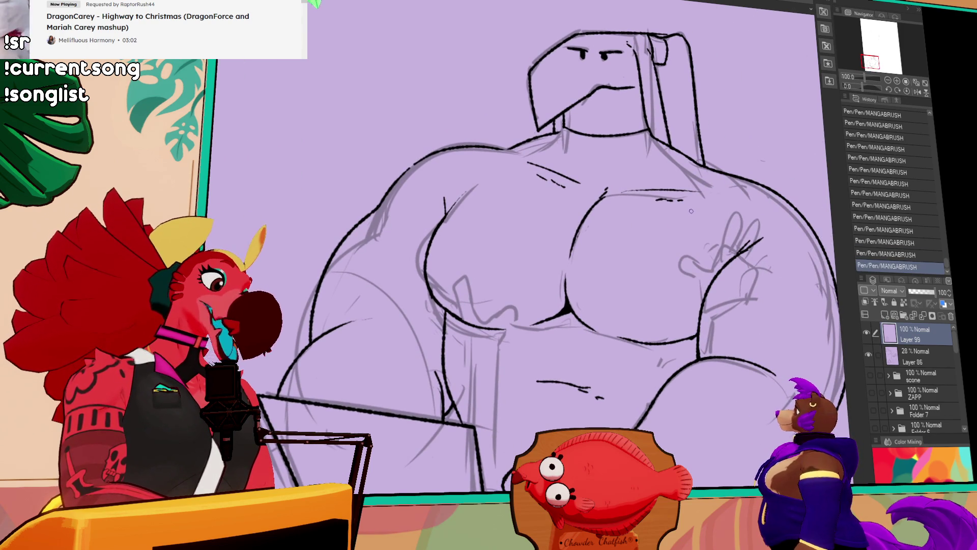
{"action": "left_click_drag", "start_coordinate": [734, 215], "coordinate": [740, 246]}
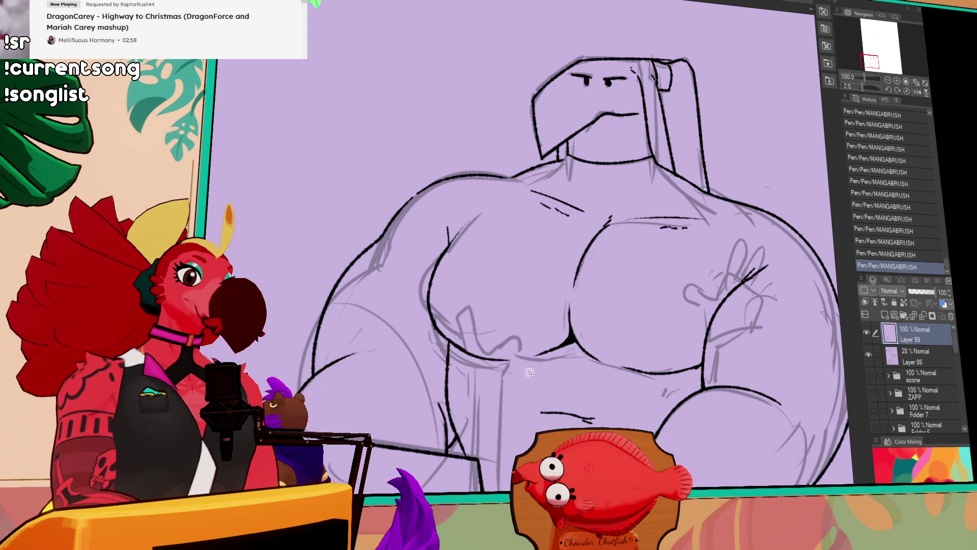
Lasso the inked upper chest lines, nudge them slightly, then deselect
{"action": "key", "text": "ctrl+d"}
{"action": "mouse_move", "coordinate": [526, 379]}
{"action": "left_mouse_down"}
{"action": "mouse_move", "coordinate": [504, 236]}
{"action": "mouse_move", "coordinate": [672, 199]}
{"action": "mouse_move", "coordinate": [715, 239]}
{"action": "mouse_move", "coordinate": [605, 374]}
{"action": "left_mouse_up"}
{"action": "left_click_drag", "start_coordinate": [644, 272], "coordinate": [641, 268]}
{"action": "key", "text": "ctrl+d"}
{"action": "left_click_drag", "start_coordinate": [750, 188], "coordinate": [743, 196]}
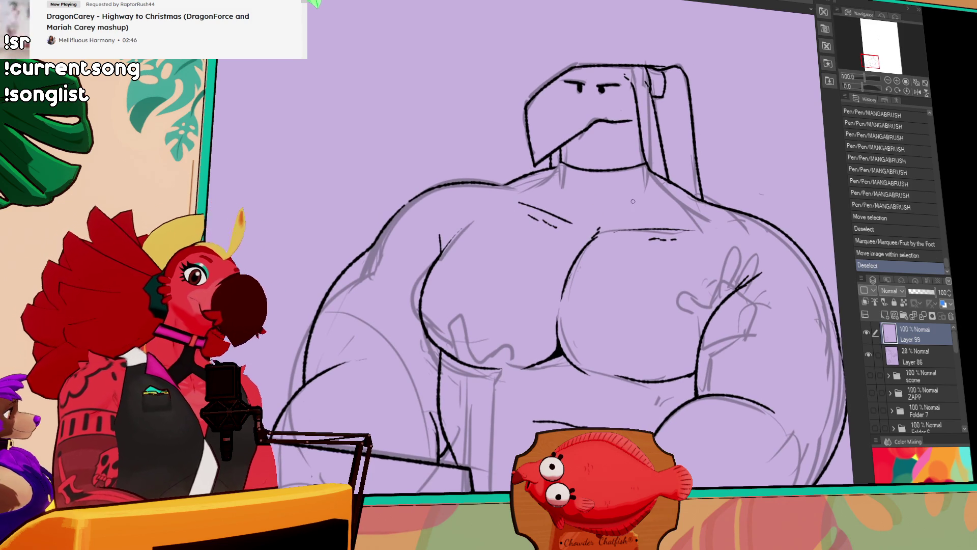
Try small ink marks near and under the chin, then undo them
{"action": "left_click_drag", "start_coordinate": [633, 202], "coordinate": [632, 220]}
{"action": "left_click", "coordinate": [576, 177]}
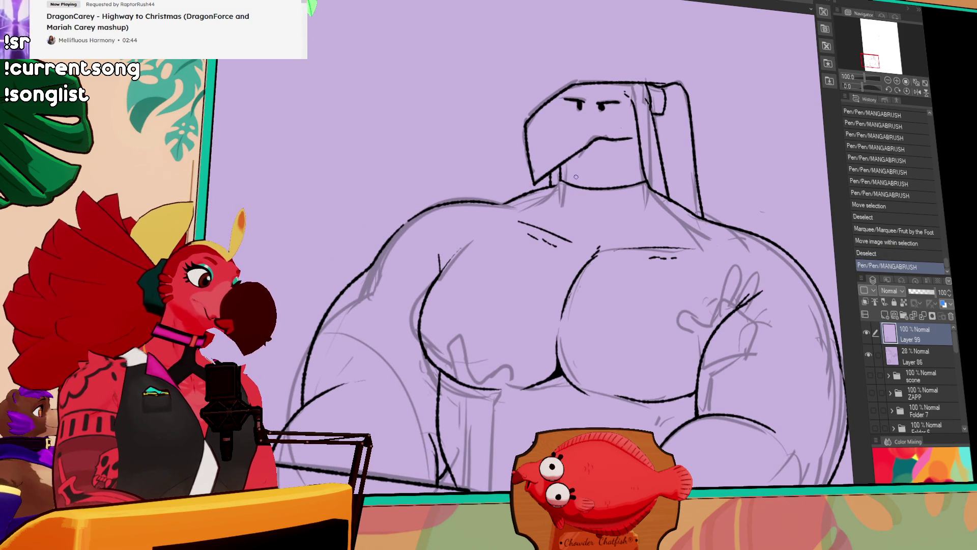
{"action": "left_click", "coordinate": [575, 175]}
{"action": "left_click", "coordinate": [575, 174]}
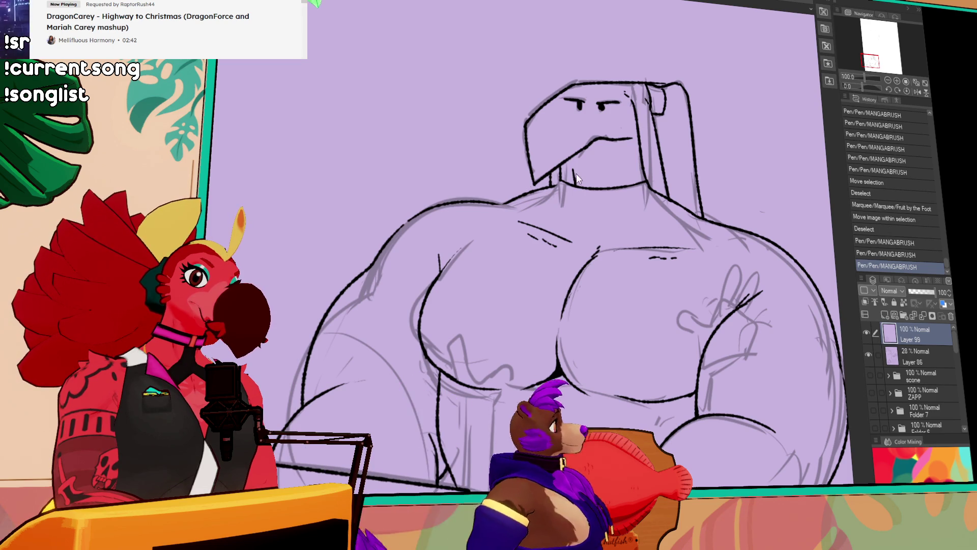
{"action": "left_click_drag", "start_coordinate": [625, 179], "coordinate": [621, 186]}
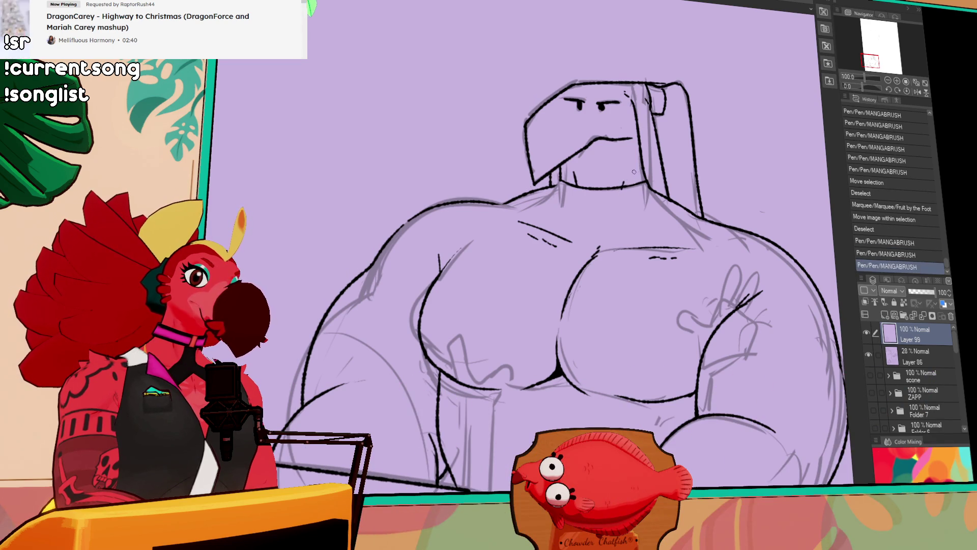
{"action": "key", "text": "ctrl+z"}
Ink the V-shaped line at the neck base, extending its right arm upward
{"action": "key", "text": "ctrl+z"}
{"action": "mouse_move", "coordinate": [576, 210]}
{"action": "left_mouse_down"}
{"action": "mouse_move", "coordinate": [583, 235]}
{"action": "mouse_move", "coordinate": [593, 233]}
{"action": "mouse_move", "coordinate": [588, 243]}
{"action": "left_mouse_up"}
{"action": "key", "text": "ctrl+z"}
{"action": "left_click_drag", "start_coordinate": [588, 243], "coordinate": [605, 224]}
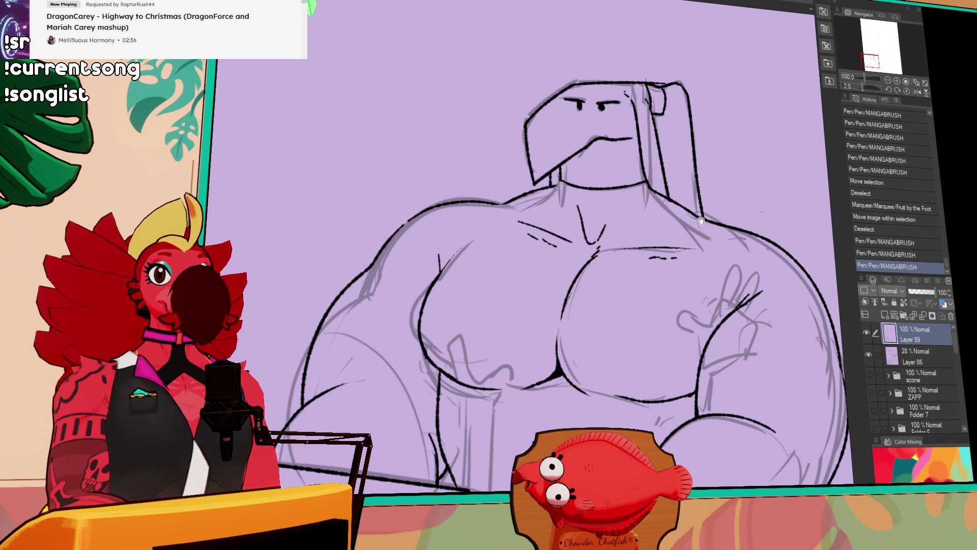
{"action": "scroll", "coordinate": [706, 215], "scroll_direction": "down", "scroll_amount": 1}
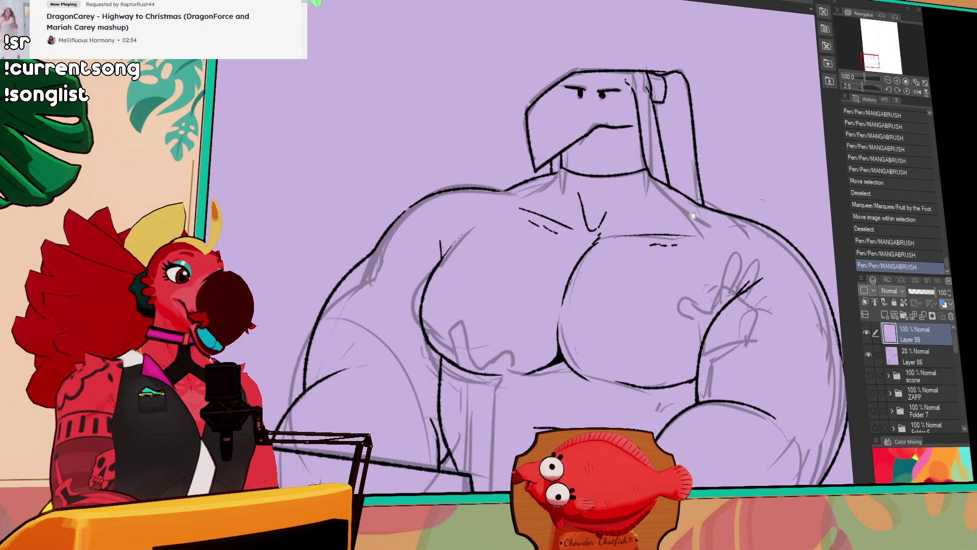
{"action": "left_click_drag", "start_coordinate": [605, 217], "coordinate": [618, 188]}
{"action": "scroll", "coordinate": [617, 190], "scroll_direction": "up", "scroll_amount": 4}
Try an eye-detail stroke, then hide sketch Layer 86 to leave only black line art
{"action": "mouse_move", "coordinate": [601, 134]}
{"action": "left_mouse_down"}
{"action": "mouse_move", "coordinate": [608, 144]}
{"action": "mouse_move", "coordinate": [605, 134]}
{"action": "mouse_move", "coordinate": [575, 122]}
{"action": "mouse_move", "coordinate": [584, 124]}
{"action": "left_mouse_up"}
{"action": "key", "text": "ctrl+z"}
{"action": "key", "text": "ctrl+z"}
{"action": "key", "text": "ctrl+z"}
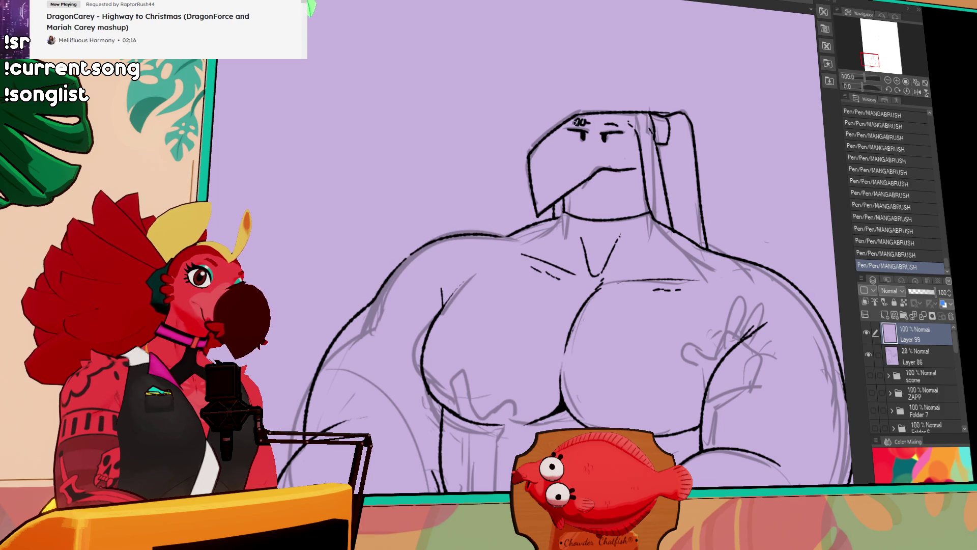
{"action": "left_click_drag", "start_coordinate": [742, 238], "coordinate": [727, 255]}
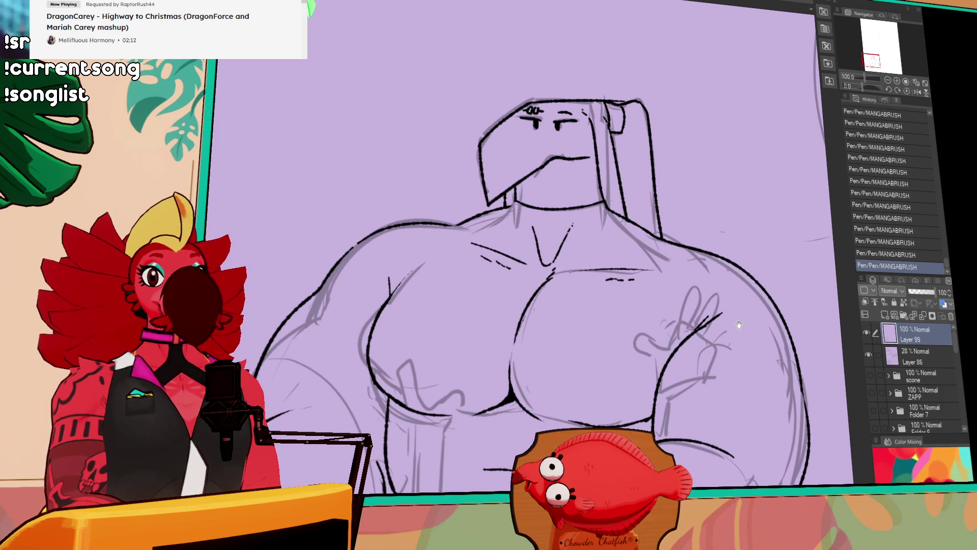
{"action": "left_click_drag", "start_coordinate": [739, 326], "coordinate": [727, 286]}
{"action": "mouse_move", "coordinate": [660, 365]}
{"action": "left_mouse_down"}
{"action": "mouse_move", "coordinate": [715, 212]}
{"action": "mouse_move", "coordinate": [758, 292]}
{"action": "mouse_move", "coordinate": [755, 321]}
{"action": "left_mouse_up"}
{"action": "left_click_drag", "start_coordinate": [366, 265], "coordinate": [420, 315]}
{"action": "left_click", "coordinate": [867, 355]}
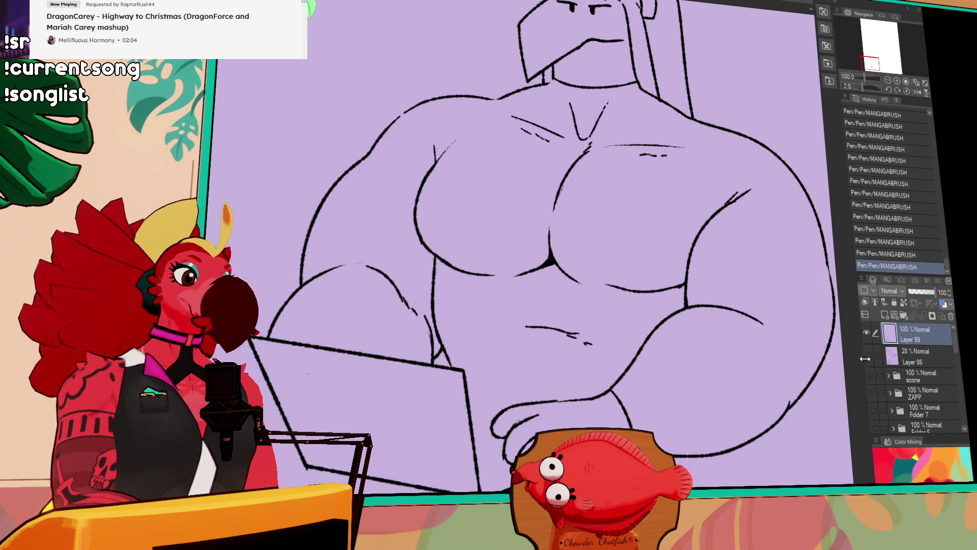
Add a short stroke along the bottom line and touch up the right arm outline
{"action": "scroll", "coordinate": [700, 299], "scroll_direction": "down", "scroll_amount": 2}
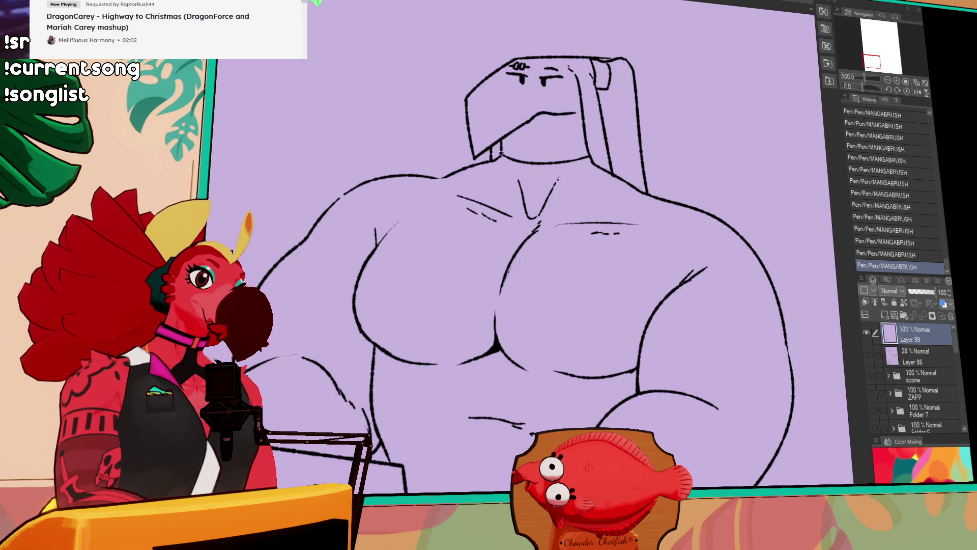
{"action": "scroll", "coordinate": [759, 201], "scroll_direction": "down", "scroll_amount": 1}
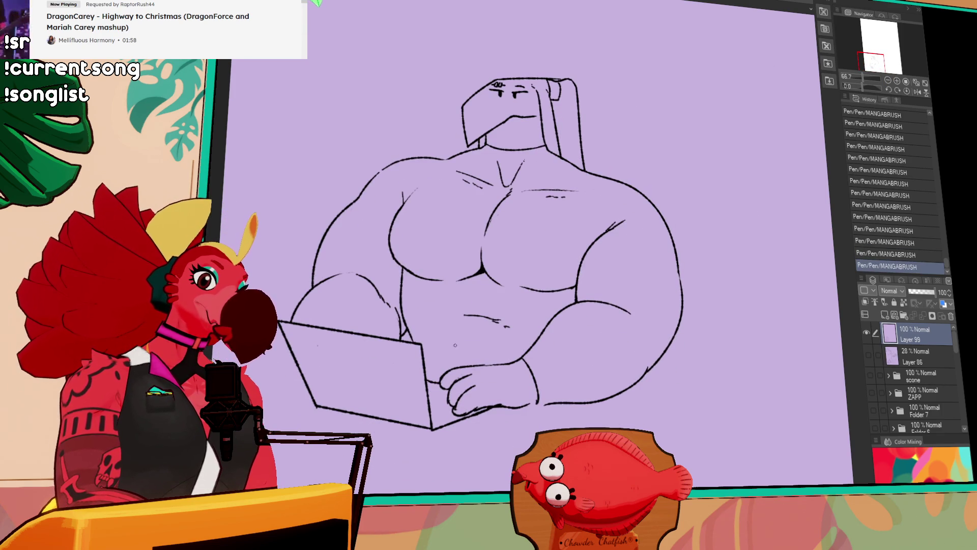
{"action": "left_click_drag", "start_coordinate": [562, 405], "coordinate": [535, 406]}
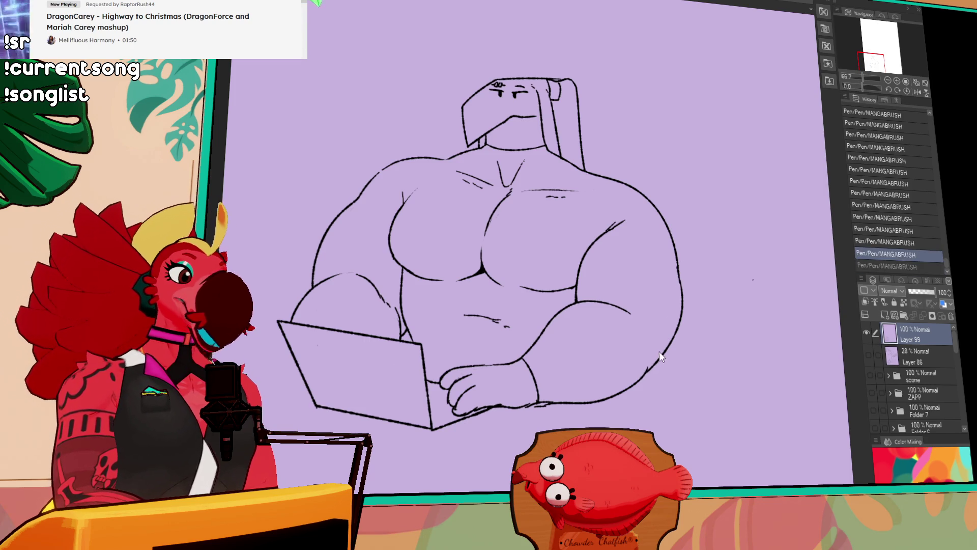
{"action": "mouse_move", "coordinate": [645, 377]}
{"action": "left_mouse_down"}
{"action": "mouse_move", "coordinate": [642, 388]}
{"action": "mouse_move", "coordinate": [652, 368]}
{"action": "left_mouse_up"}
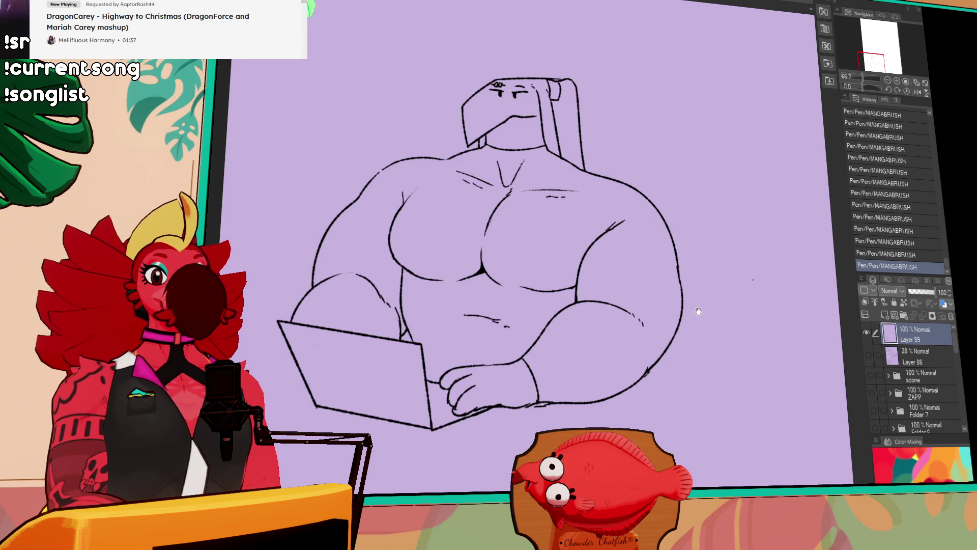
Redraw the short forearm line, then mirror the canvas view horizontally to check proportions
{"action": "left_click_drag", "start_coordinate": [696, 309], "coordinate": [695, 289]}
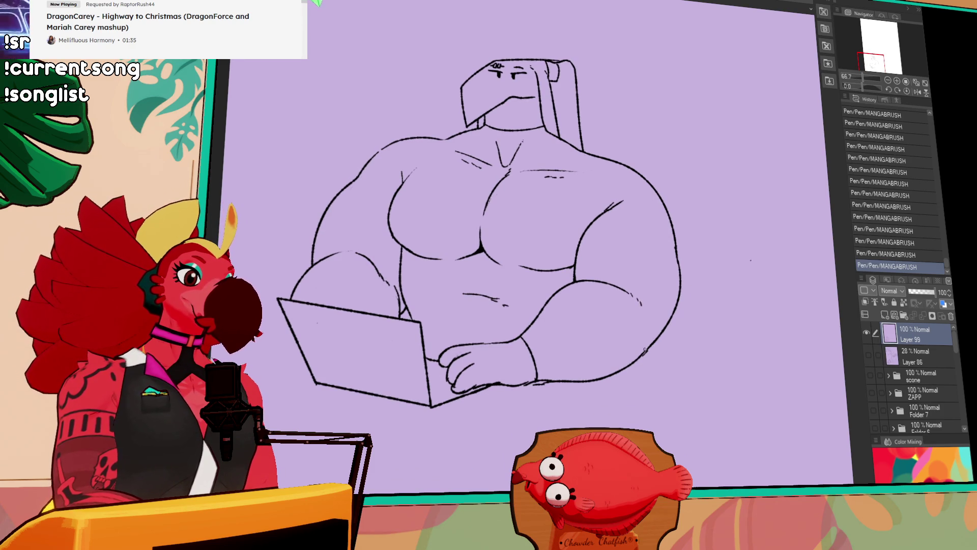
{"action": "key", "text": "ctrl+z"}
{"action": "left_click_drag", "start_coordinate": [643, 356], "coordinate": [655, 341]}
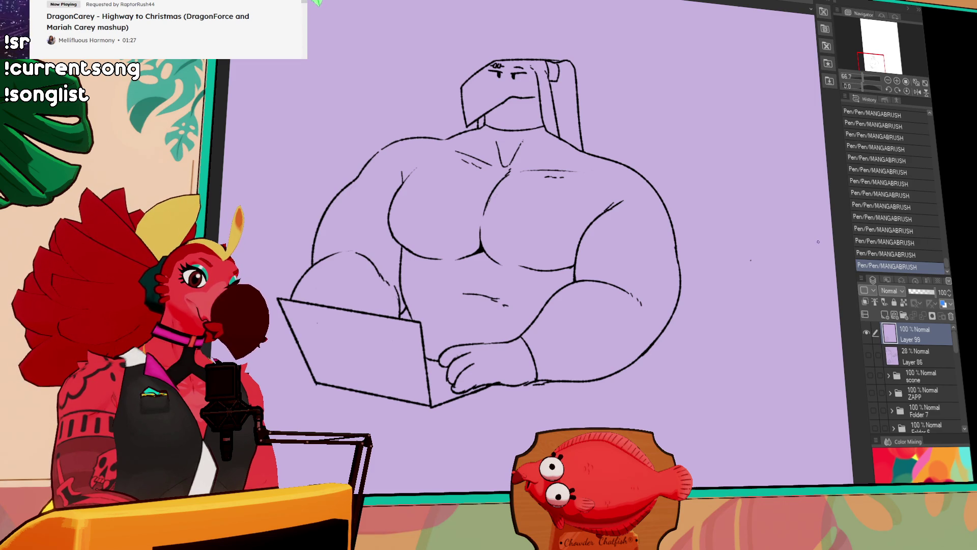
{"action": "left_click", "coordinate": [916, 92]}
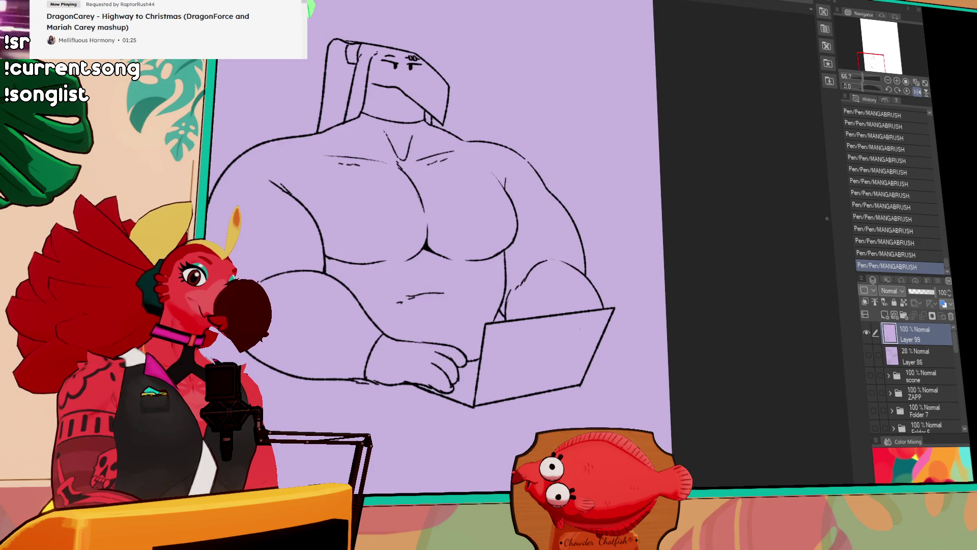
Unflip the canvas view and trace over the lower chest contour to darken it
{"action": "left_click", "coordinate": [917, 93]}
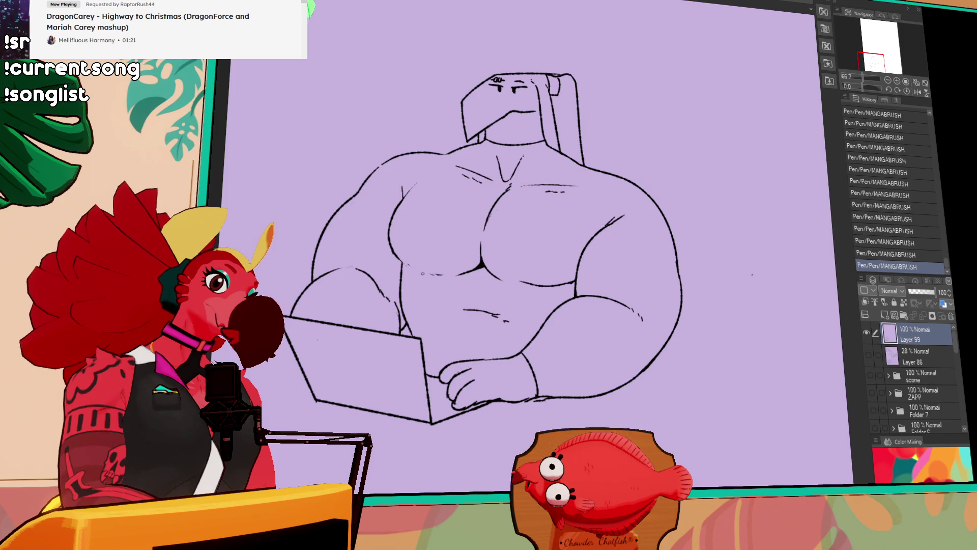
{"action": "left_click_drag", "start_coordinate": [432, 275], "coordinate": [509, 263]}
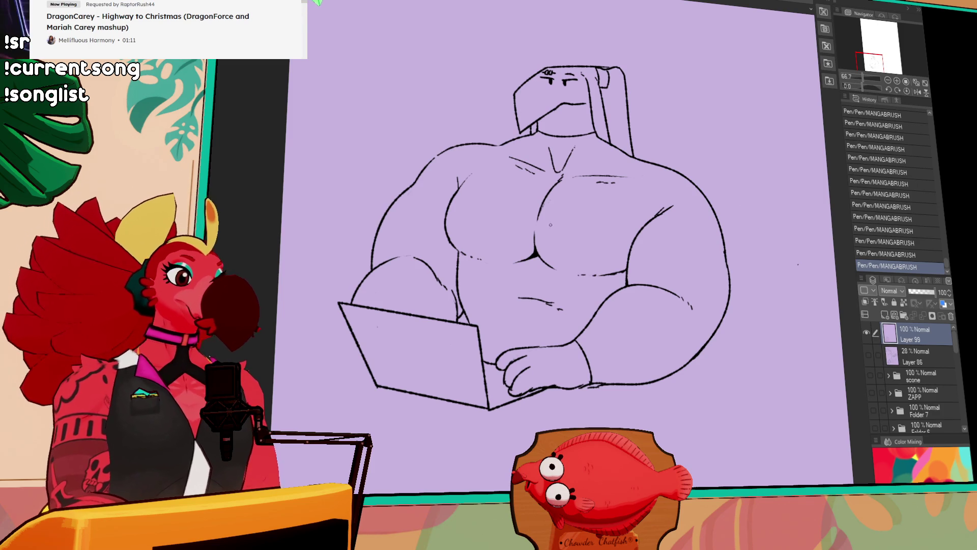
{"action": "left_click_drag", "start_coordinate": [446, 224], "coordinate": [459, 250]}
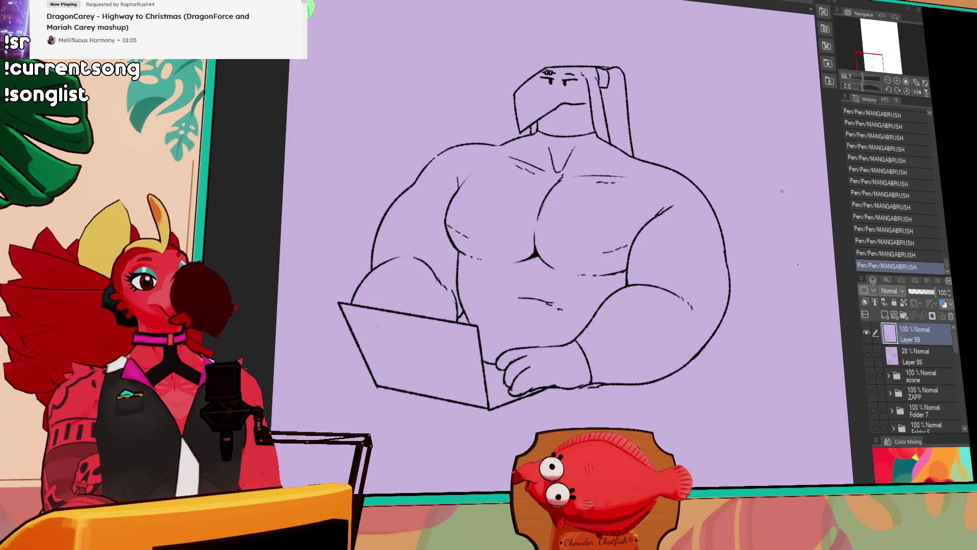
Nudge the chest lines into place with a lasso selection, then hide the sticker's top character layer
{"action": "left_click_drag", "start_coordinate": [730, 227], "coordinate": [740, 222]}
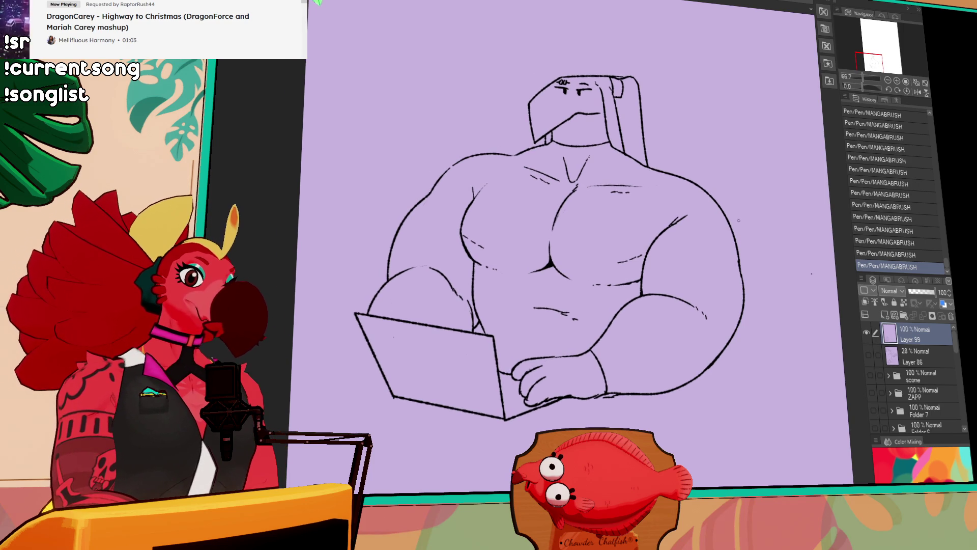
{"action": "left_click_drag", "start_coordinate": [676, 244], "coordinate": [653, 239]}
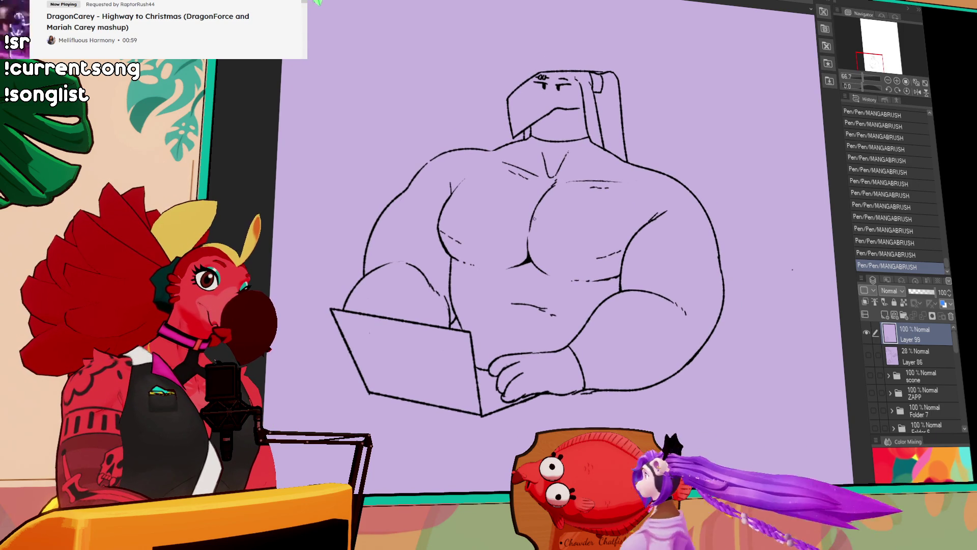
{"action": "mouse_move", "coordinate": [742, 226]}
{"action": "left_mouse_down"}
{"action": "mouse_move", "coordinate": [728, 253]}
{"action": "mouse_move", "coordinate": [741, 252]}
{"action": "mouse_move", "coordinate": [747, 238]}
{"action": "left_mouse_up"}
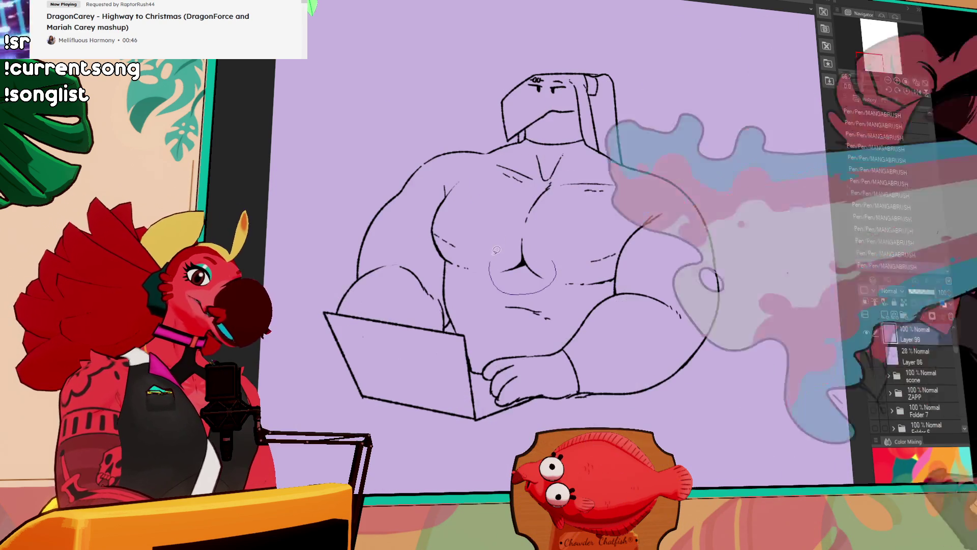
{"action": "mouse_move", "coordinate": [545, 254]}
{"action": "left_mouse_down"}
{"action": "mouse_move", "coordinate": [534, 188]}
{"action": "mouse_move", "coordinate": [577, 169]}
{"action": "mouse_move", "coordinate": [620, 204]}
{"action": "mouse_move", "coordinate": [577, 257]}
{"action": "mouse_move", "coordinate": [517, 257]}
{"action": "left_mouse_up"}
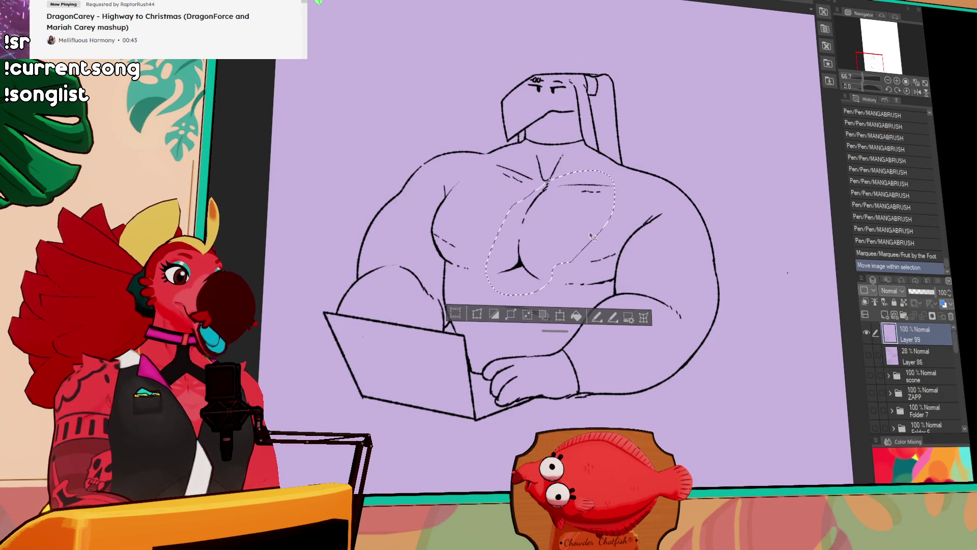
{"action": "key", "text": "ctrl+d"}
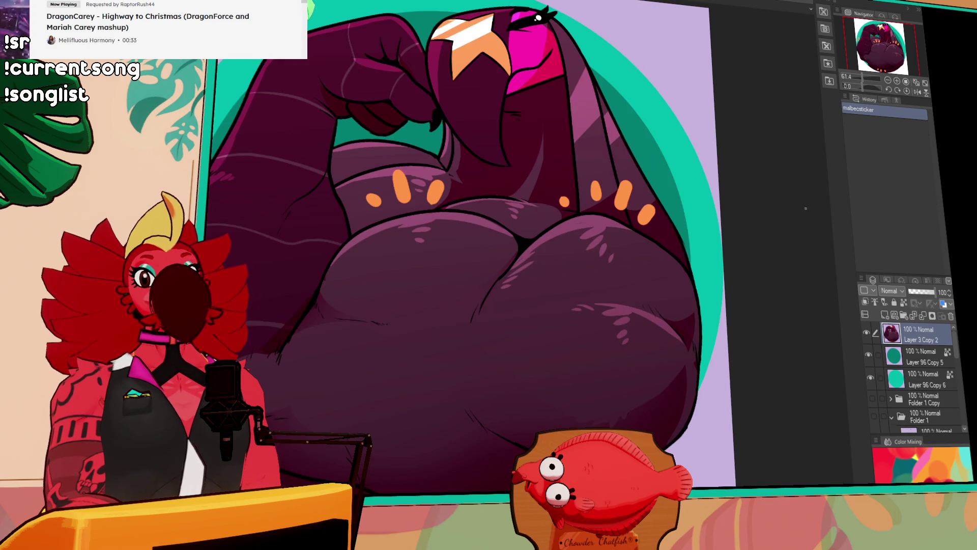
{"action": "left_click", "coordinate": [867, 332]}
Turn the sticker's top character layer visibility back on after toggling it off and on
{"action": "left_click", "coordinate": [867, 332]}
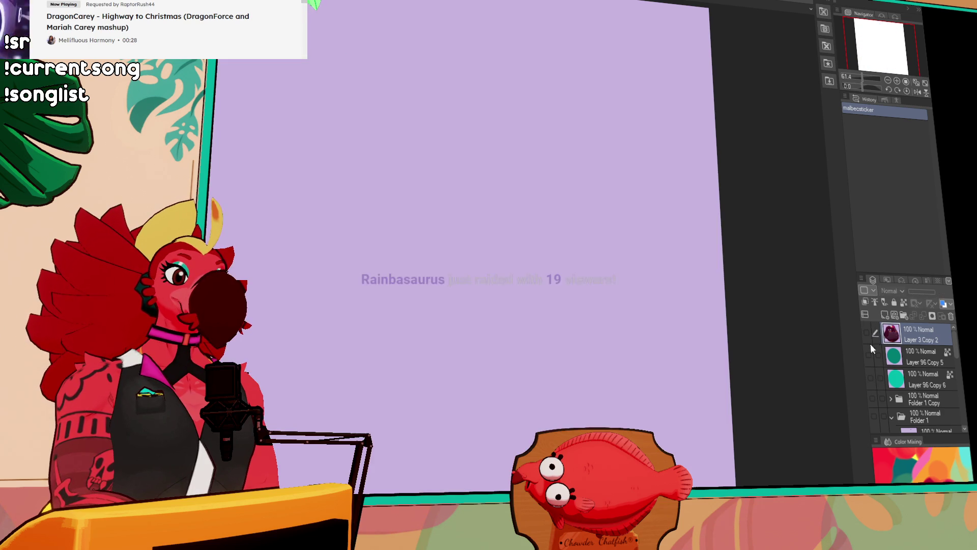
{"action": "left_click", "coordinate": [867, 332]}
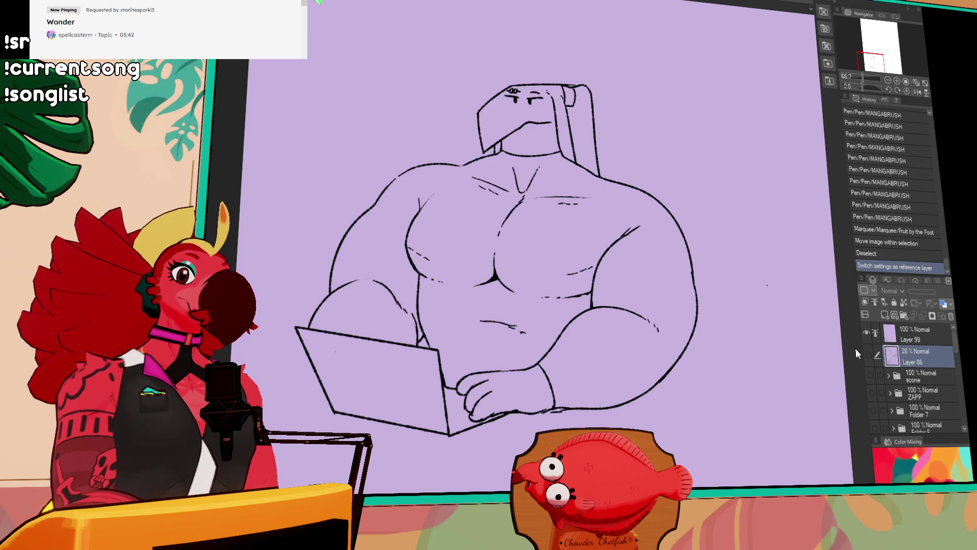
Show the Layer 86 rough sketch at 100% opacity
{"action": "left_click", "coordinate": [868, 352]}
{"action": "scroll", "coordinate": [775, 322], "scroll_direction": "down", "scroll_amount": 2}
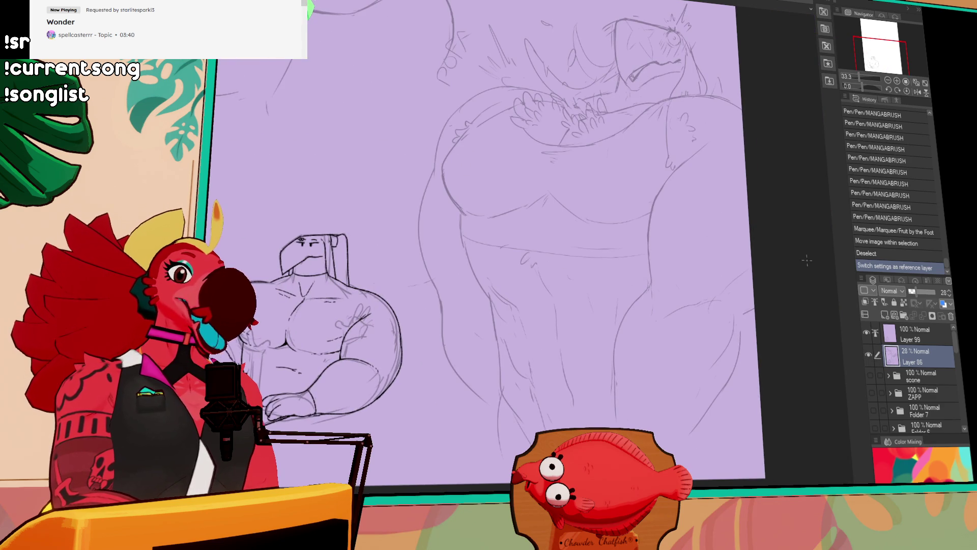
{"action": "left_click_drag", "start_coordinate": [922, 293], "coordinate": [936, 292]}
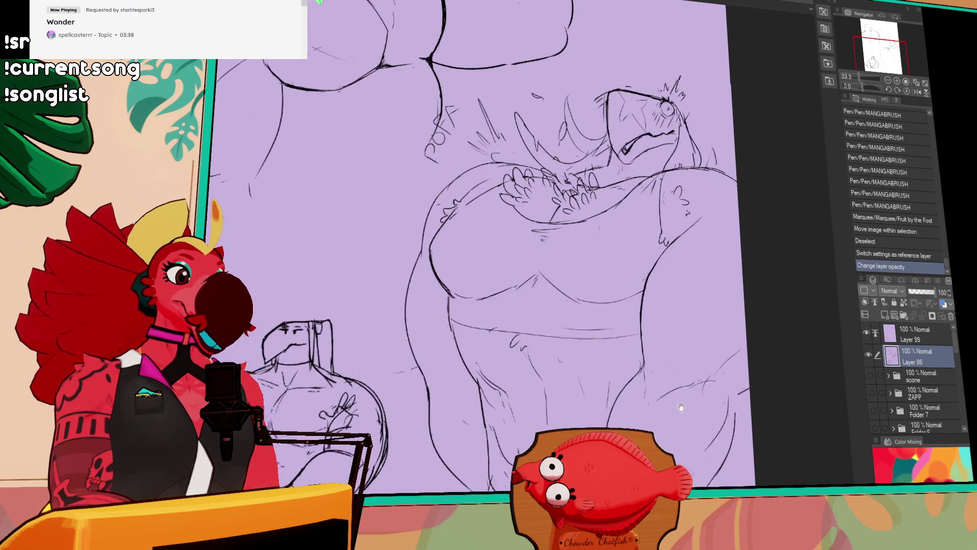
Pan around the enlarged bird sketch, then switch to the malbecsticker document
{"action": "scroll", "coordinate": [604, 349], "scroll_direction": "up", "scroll_amount": 2}
{"action": "mouse_move", "coordinate": [598, 352]}
{"action": "left_mouse_down"}
{"action": "mouse_move", "coordinate": [572, 251]}
{"action": "mouse_move", "coordinate": [482, 196]}
{"action": "mouse_move", "coordinate": [610, 448]}
{"action": "mouse_move", "coordinate": [580, 390]}
{"action": "left_mouse_up"}
{"action": "mouse_move", "coordinate": [530, 224]}
{"action": "left_mouse_down"}
{"action": "mouse_move", "coordinate": [656, 352]}
{"action": "mouse_move", "coordinate": [707, 326]}
{"action": "left_mouse_up"}
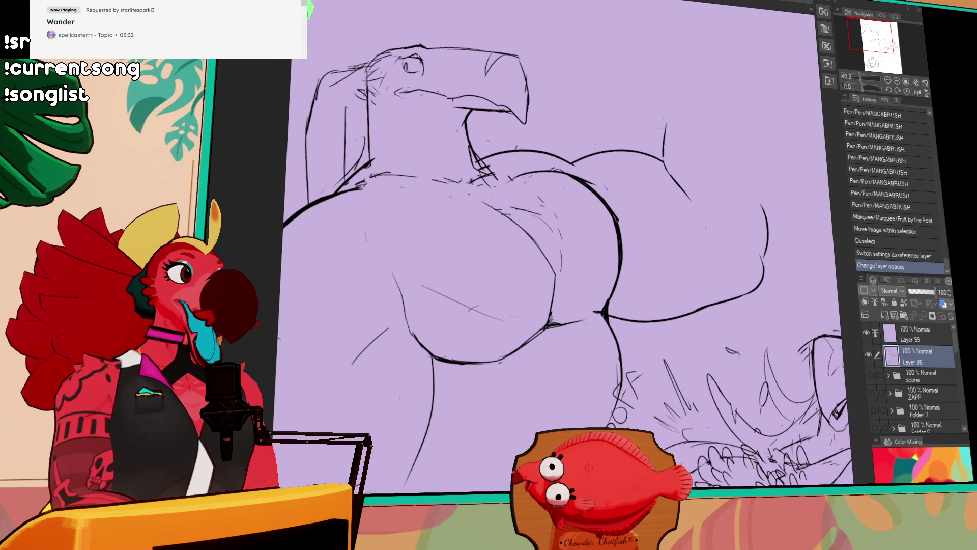
{"action": "key", "text": "ctrl+Tab"}
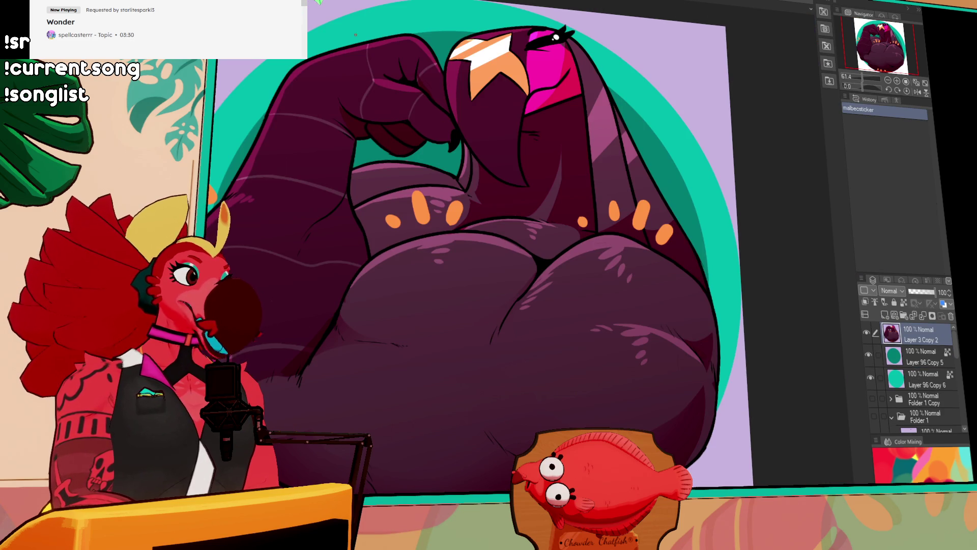
Switch to the character lineup document with Ctrl+Tab
{"action": "key", "text": "ctrl+Tab"}
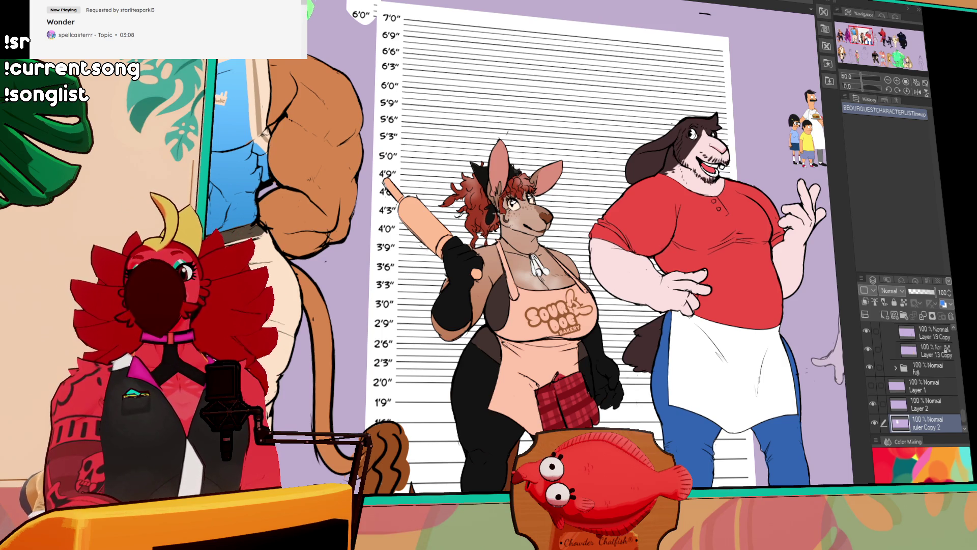
Zoom out and pan across the bakery characters' lineup, then switch back to the bird sketch document
{"action": "key", "text": "ctrl+minus"}
{"action": "key", "text": "ctrl+minus"}
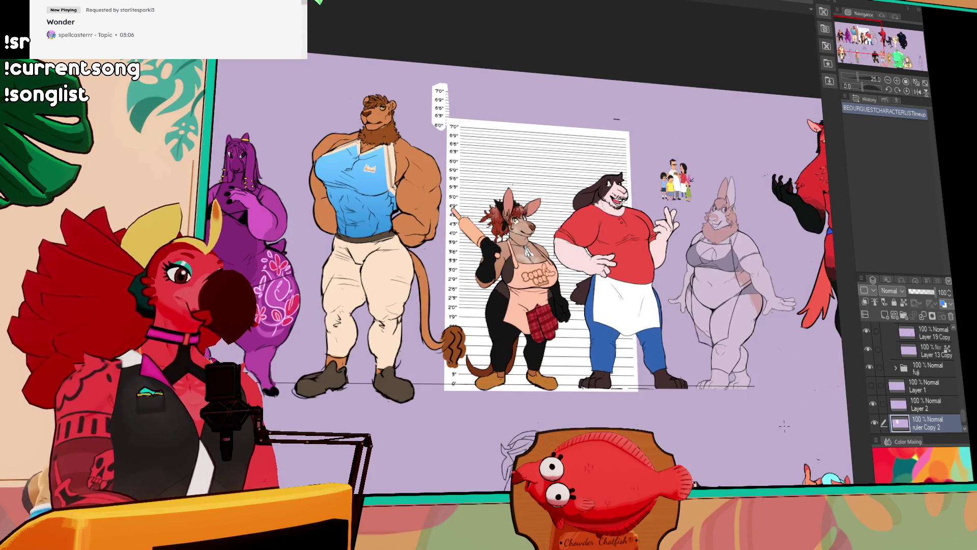
{"action": "left_click_drag", "start_coordinate": [422, 451], "coordinate": [392, 239]}
{"action": "mouse_move", "coordinate": [803, 244]}
{"action": "left_mouse_down"}
{"action": "mouse_move", "coordinate": [392, 236]}
{"action": "mouse_move", "coordinate": [367, 418]}
{"action": "left_mouse_up"}
{"action": "scroll", "coordinate": [458, 326], "scroll_direction": "up", "scroll_amount": 2}
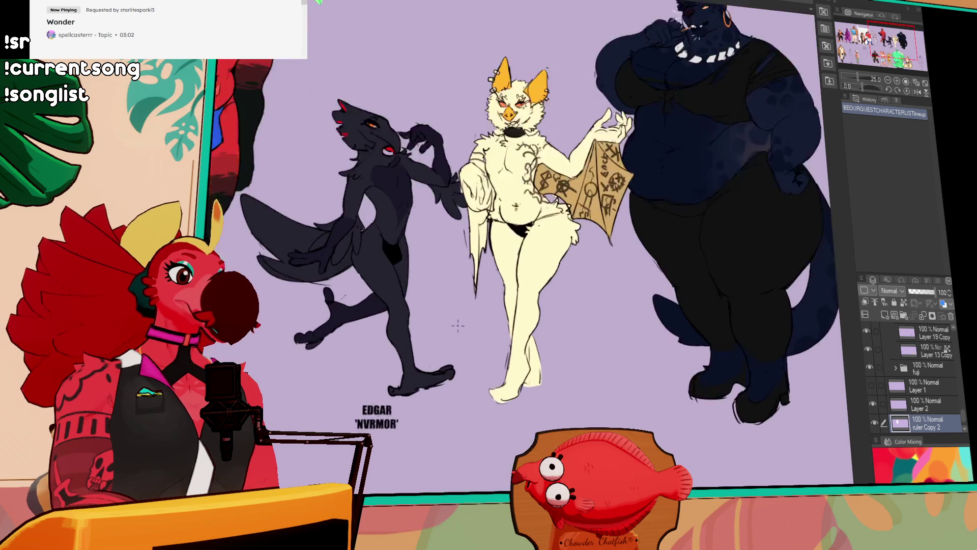
{"action": "scroll", "coordinate": [458, 326], "scroll_direction": "up", "scroll_amount": 4}
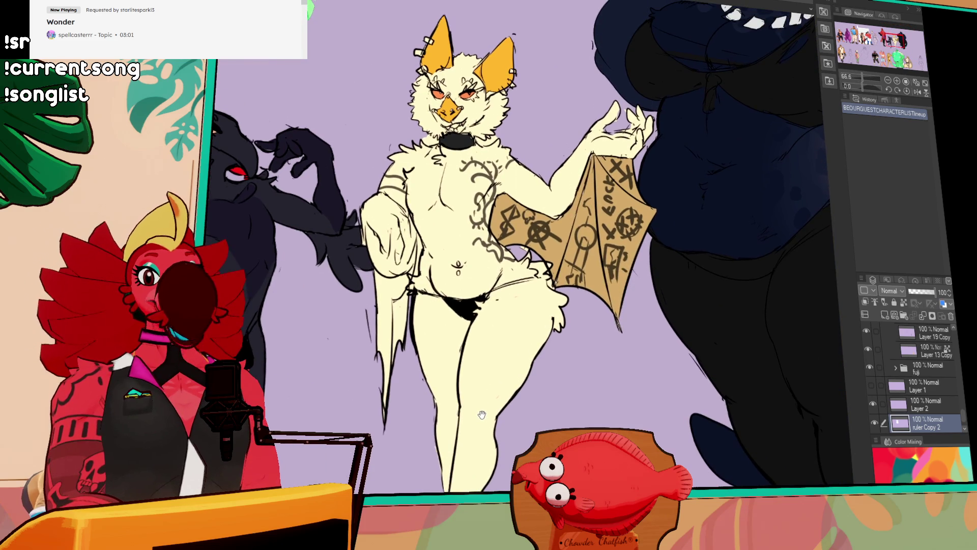
{"action": "mouse_move", "coordinate": [478, 415]}
{"action": "left_mouse_down"}
{"action": "mouse_move", "coordinate": [604, 363]}
{"action": "mouse_move", "coordinate": [611, 390]}
{"action": "left_mouse_up"}
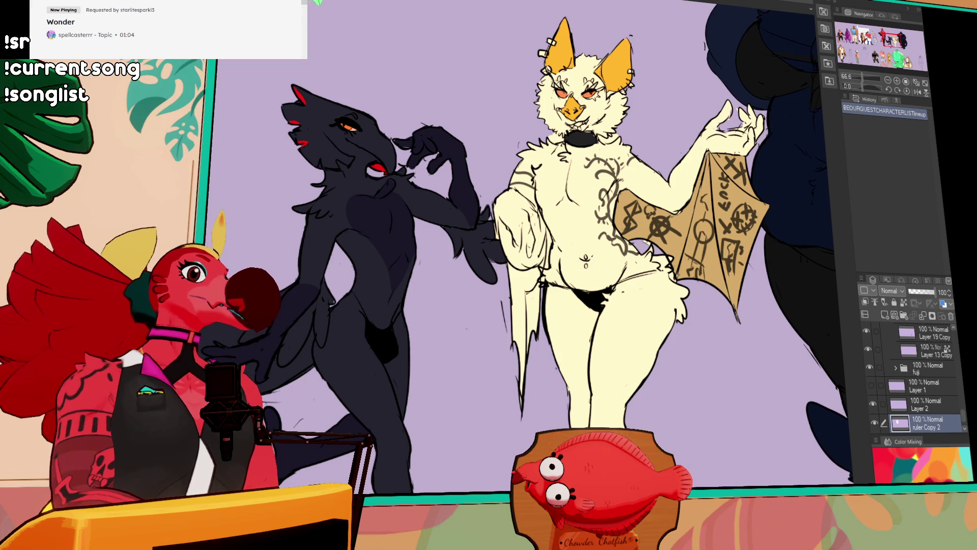
{"action": "key", "text": "ctrl+Tab"}
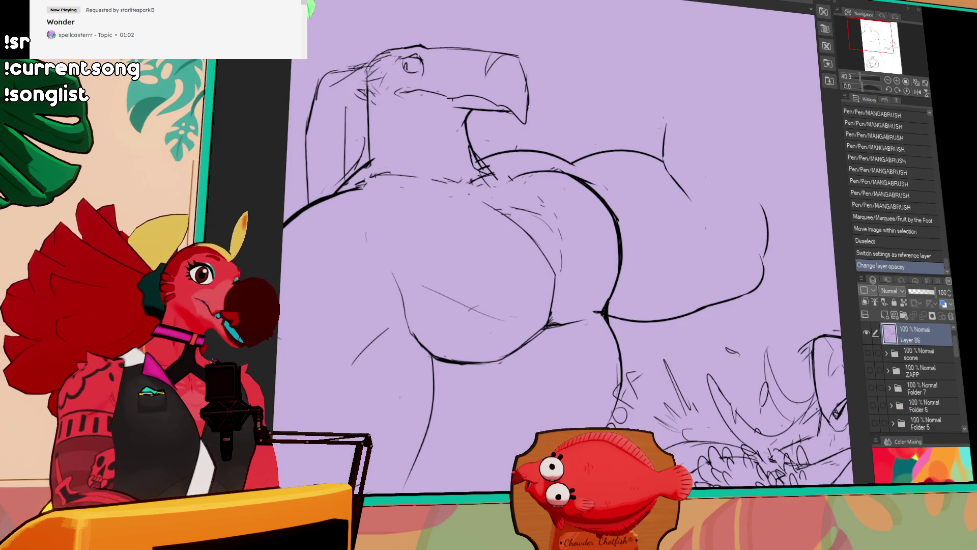